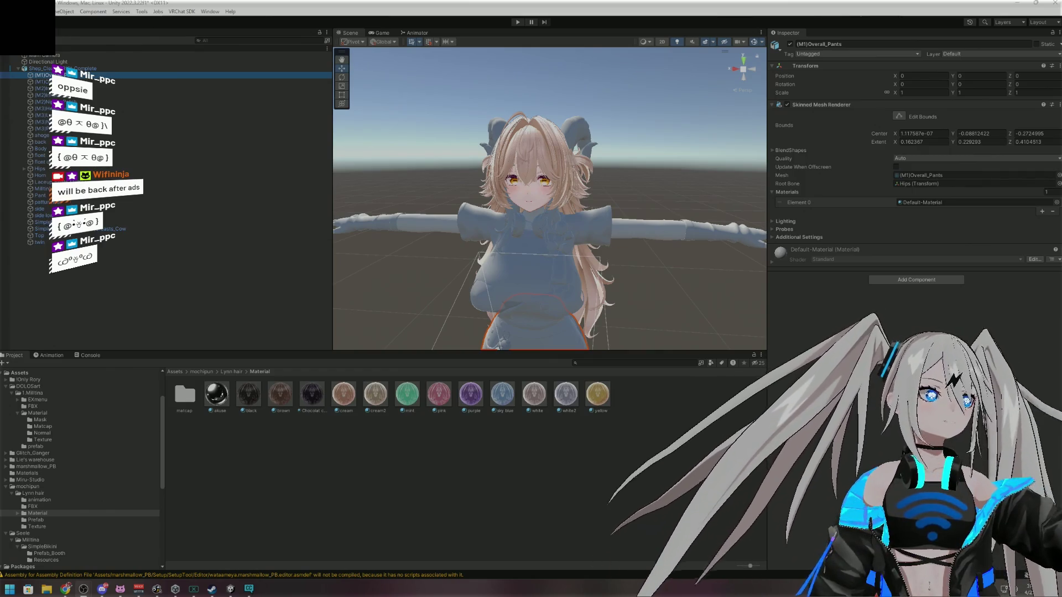
Bring up the Windows Start menu on top of the Unity editor
key("super")
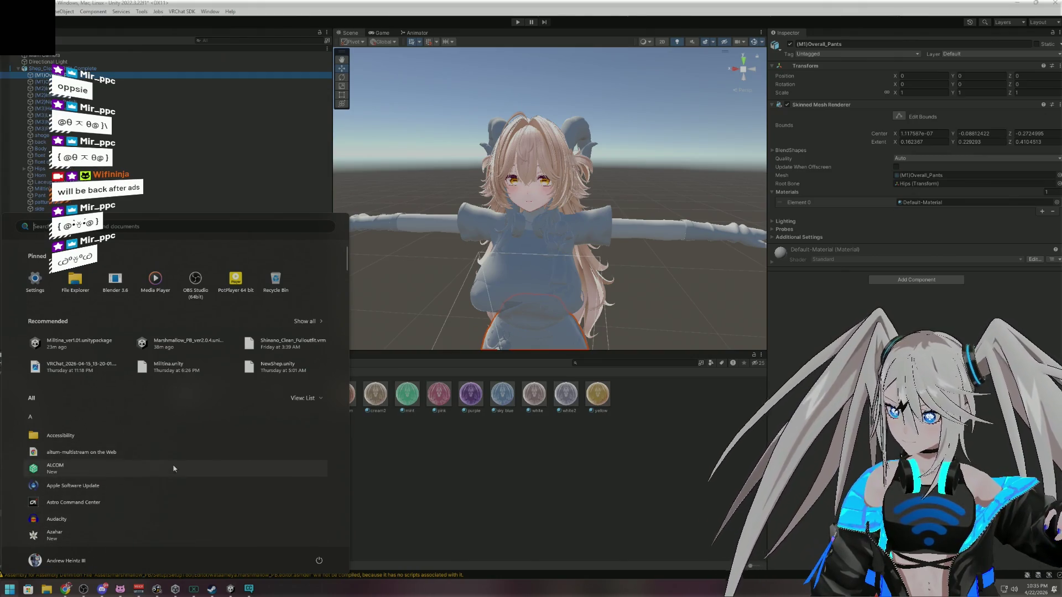
Search the Start menu for 'spotif' and launch Spotify
scroll(174, 460, "down", 10)
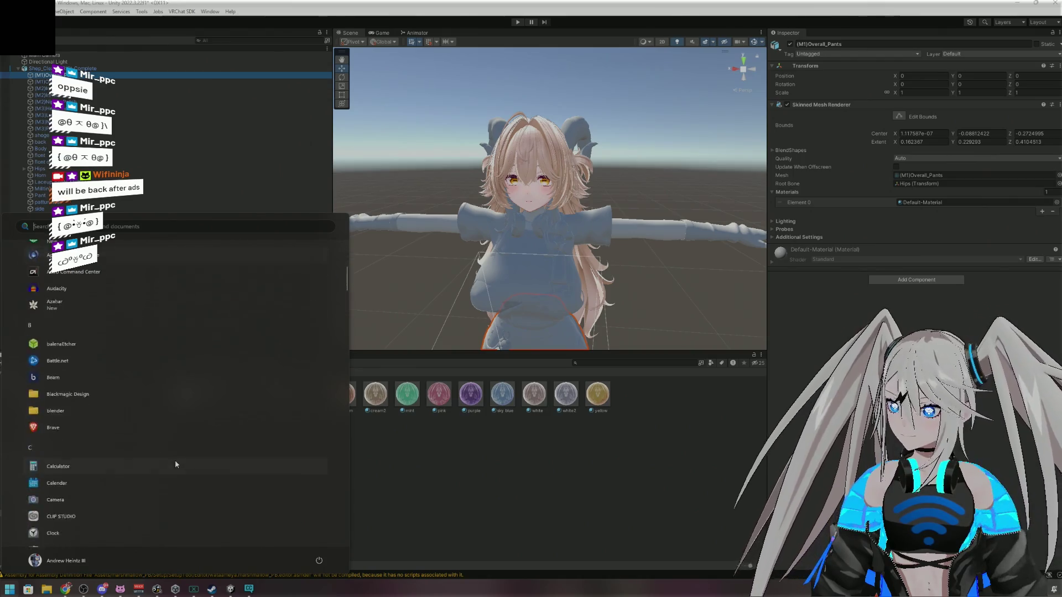
scroll(178, 465, "down", 3)
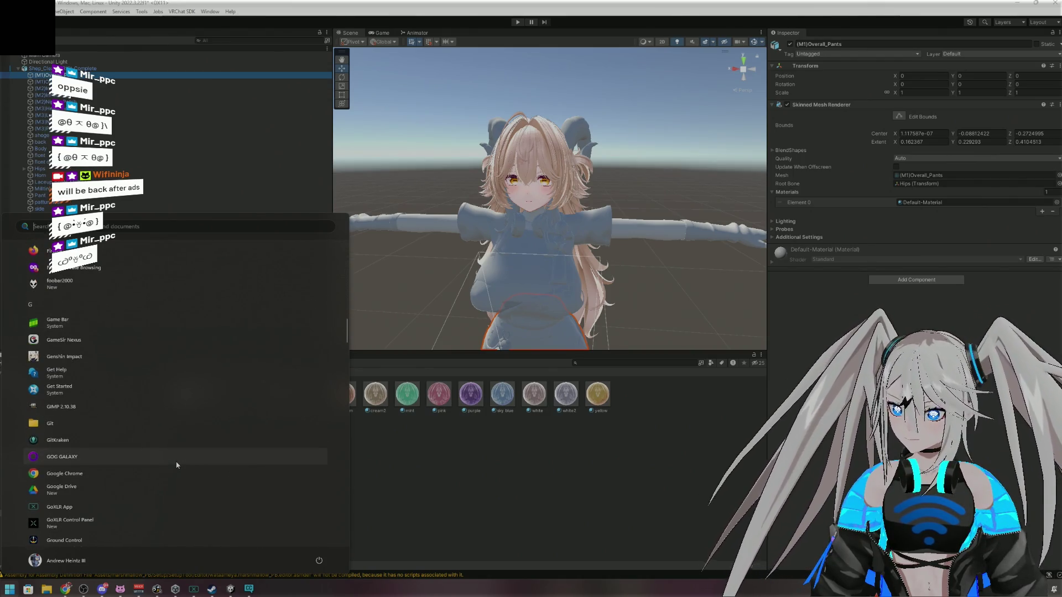
type("spotif")
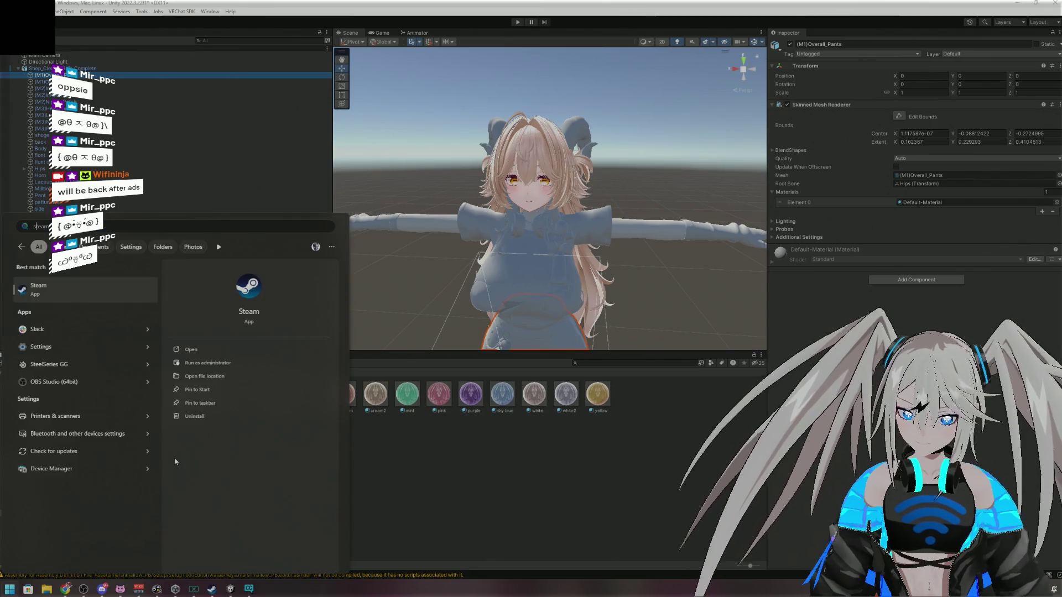
key("Return")
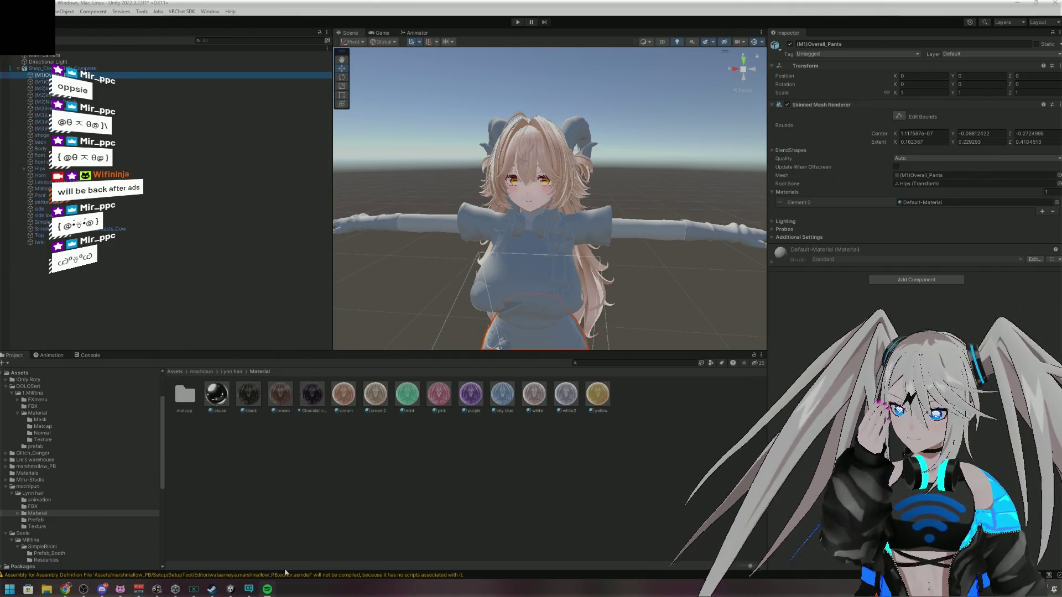
Mute MusicBee's playback volume and minimise its window
left_click(157, 589)
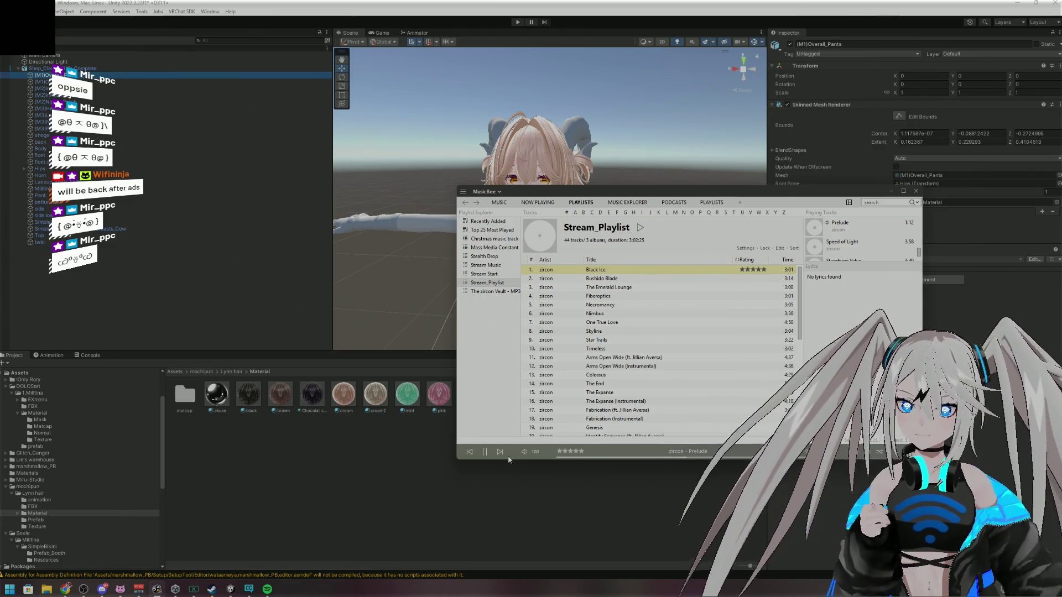
left_click(525, 452)
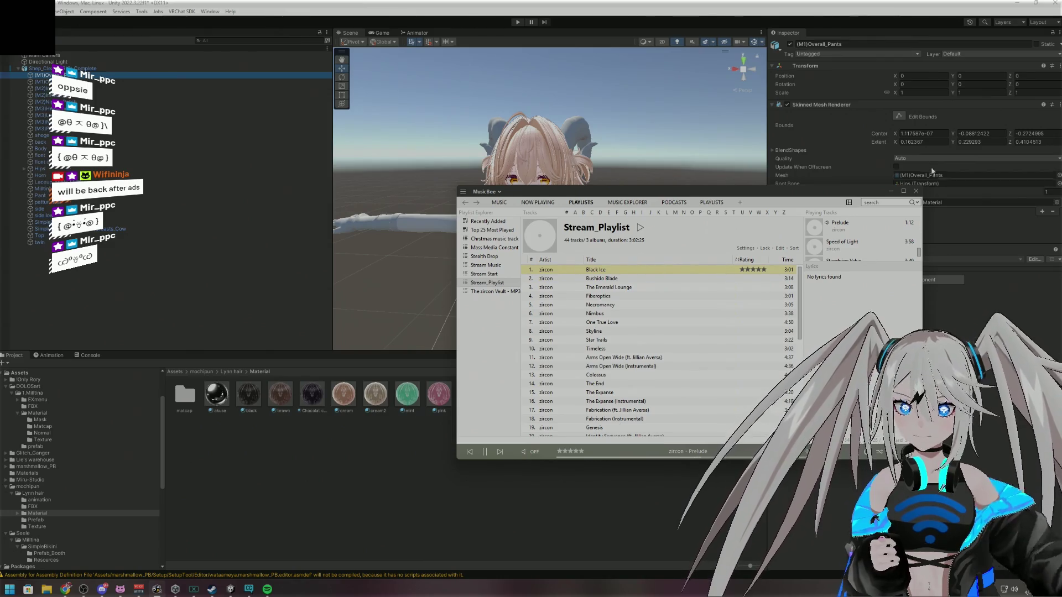
key("super+Down")
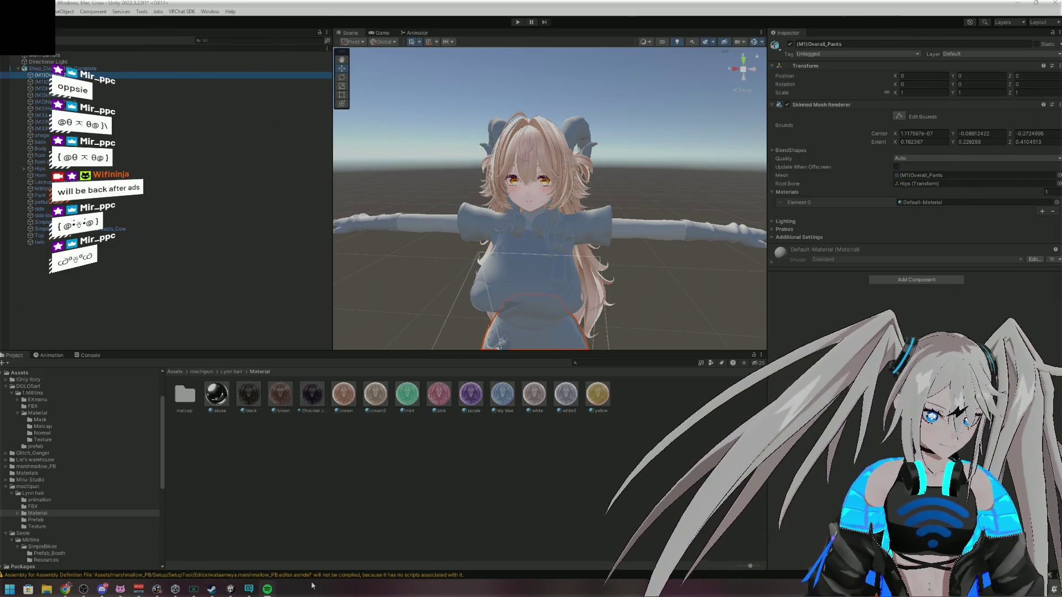
Float the Spotify window and play The Vampire from My Active playlist
key("super+Right")
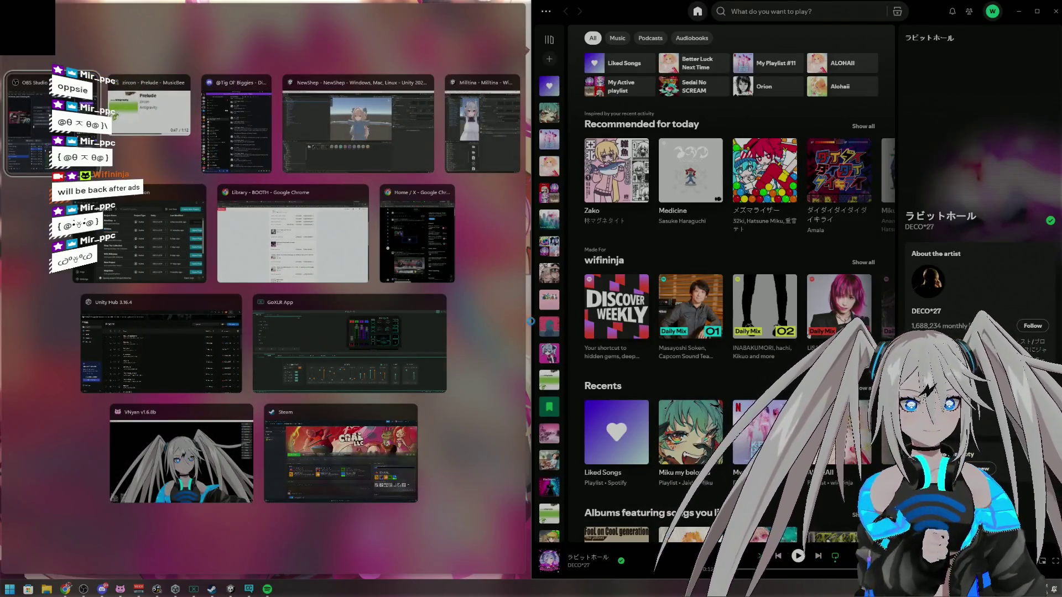
mouse_move(695, 4)
left_mouse_down()
mouse_move(667, 118)
mouse_move(599, 190)
left_mouse_up()
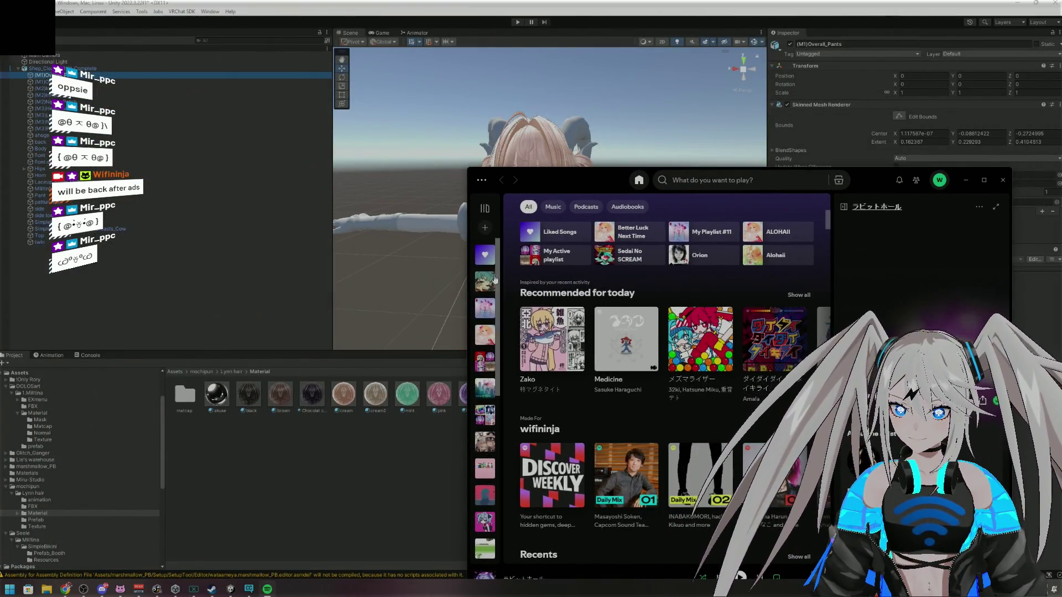
scroll(484, 292, "down", 1)
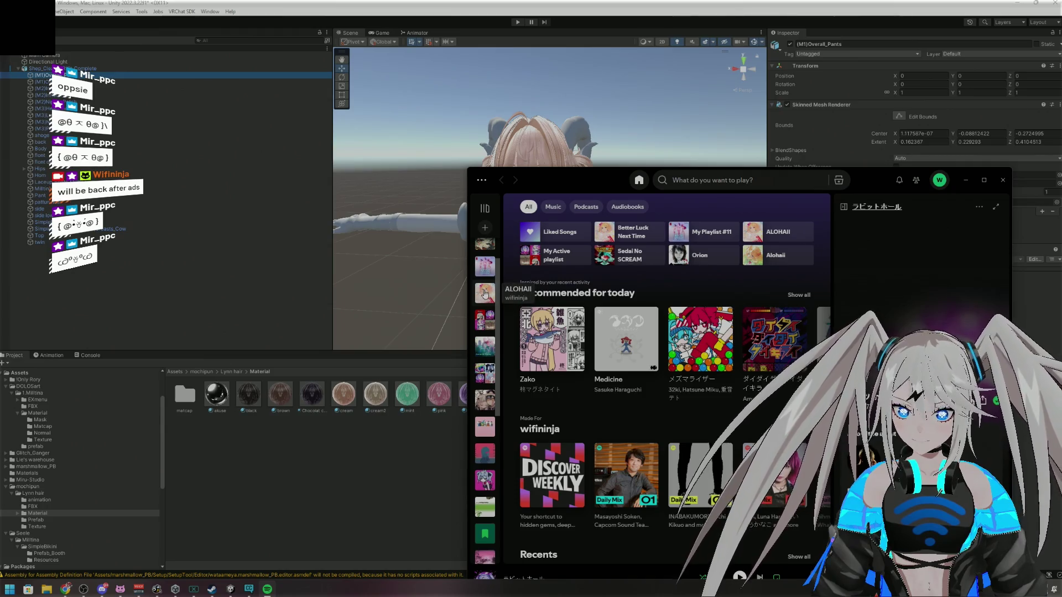
scroll(485, 285, "down", 1)
left_click(486, 280)
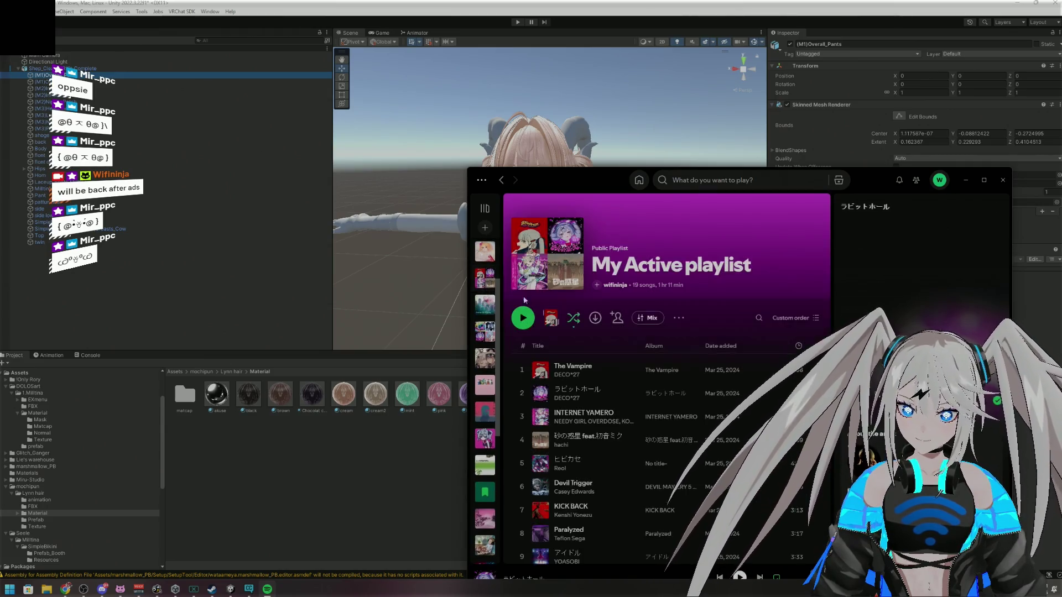
left_click(524, 369)
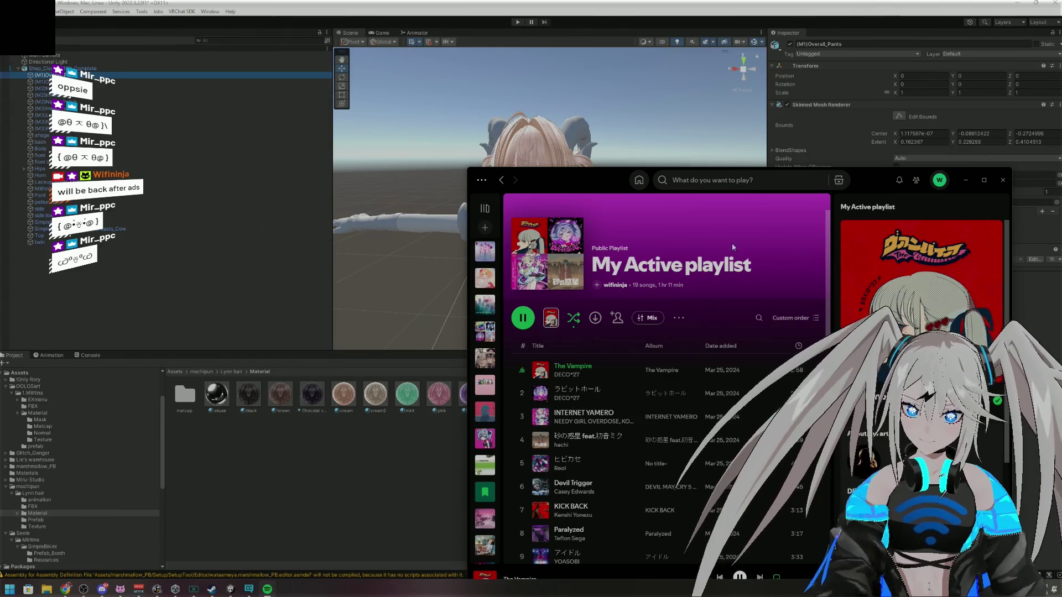
left_click_drag(882, 185, 896, 36)
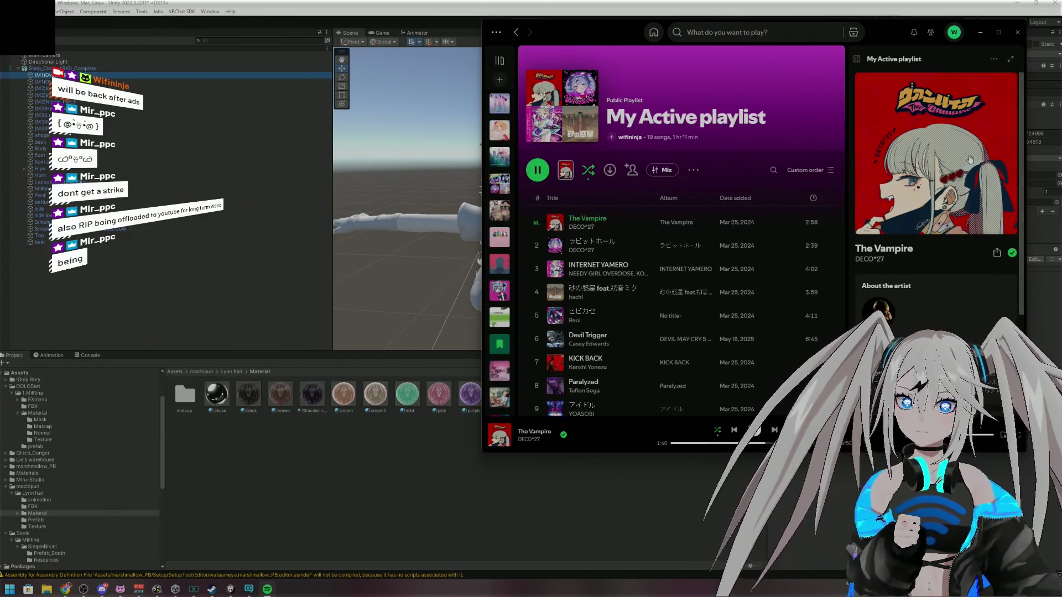
Minimise and restore Spotify, then bring up the GoXLR app
left_click(980, 37)
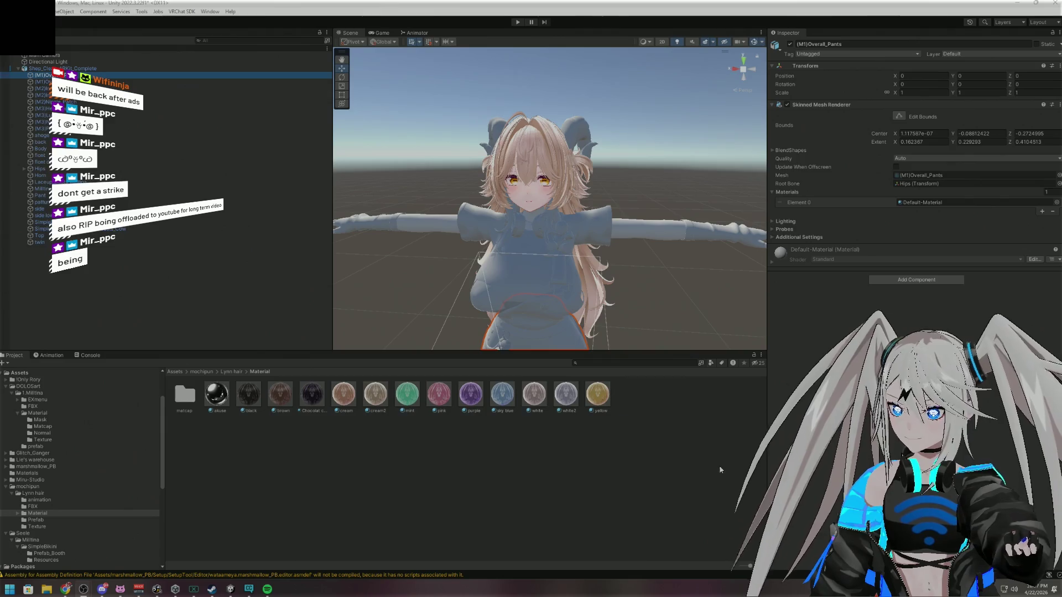
left_click(267, 589)
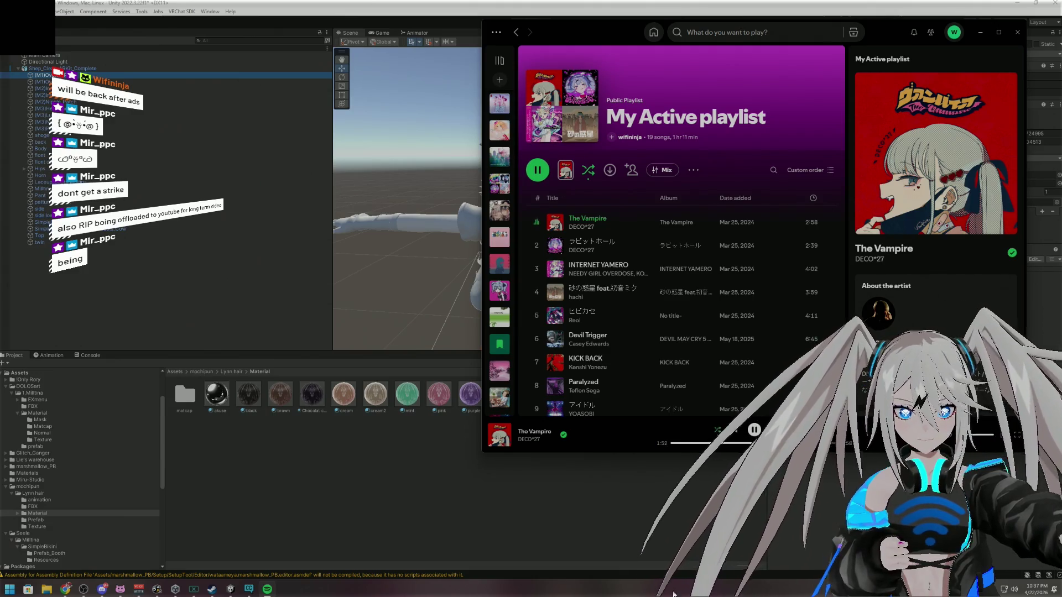
left_click(193, 589)
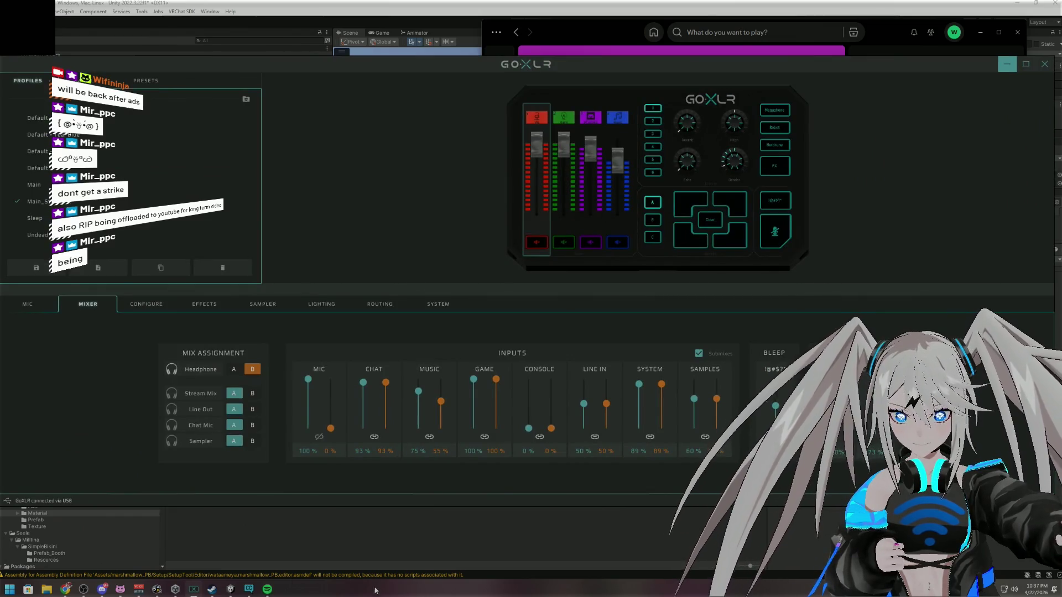
Raise the GoXLR Music input's orange mix to 71% and lower its teal mix
scroll(443, 408, "up", 4)
scroll(442, 407, "up", 5)
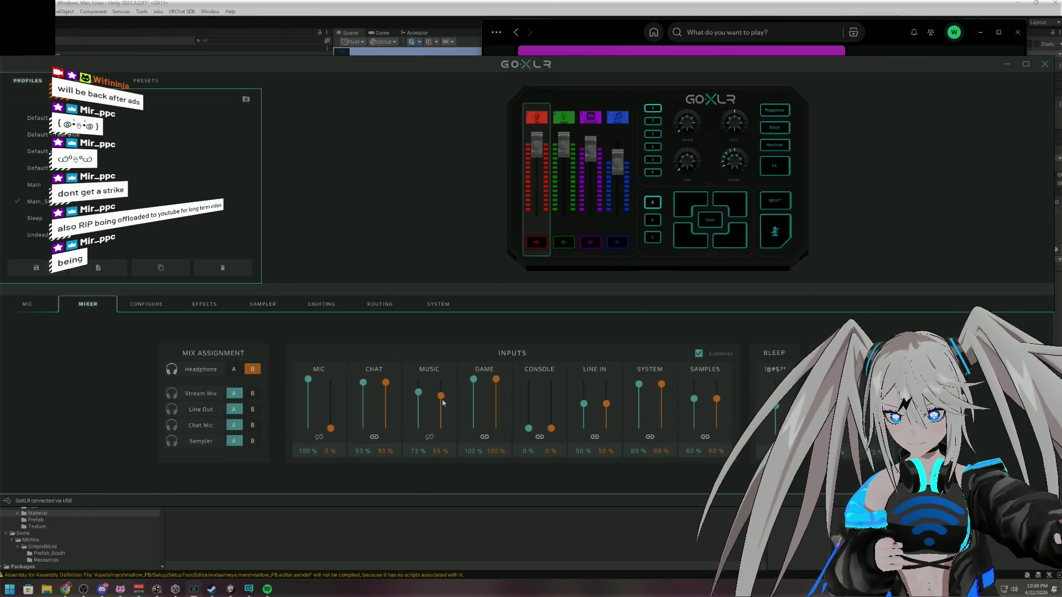
scroll(424, 399, "down", 2)
scroll(422, 396, "down", 5)
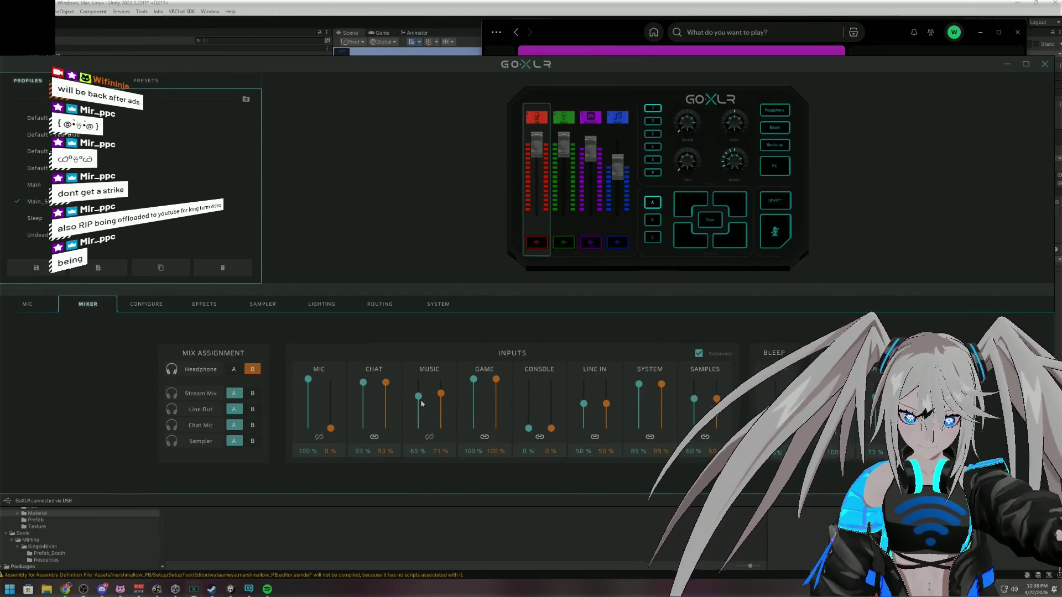
left_click_drag(418, 401, 420, 411)
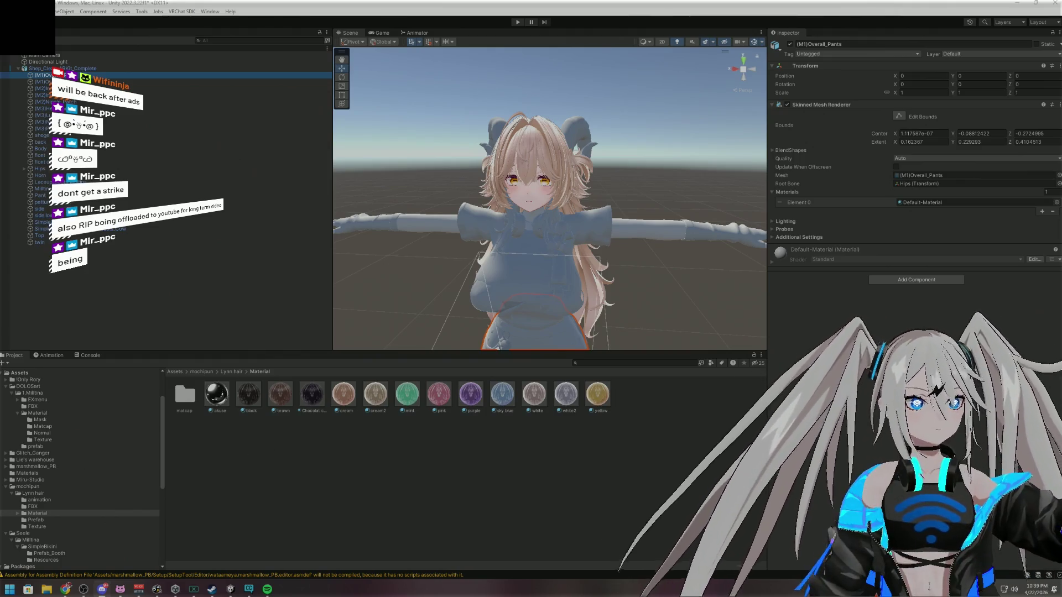
Orbit and zoom around the avatar, then expand the !Only Rory project folder
left_click_drag(545, 193, 553, 188)
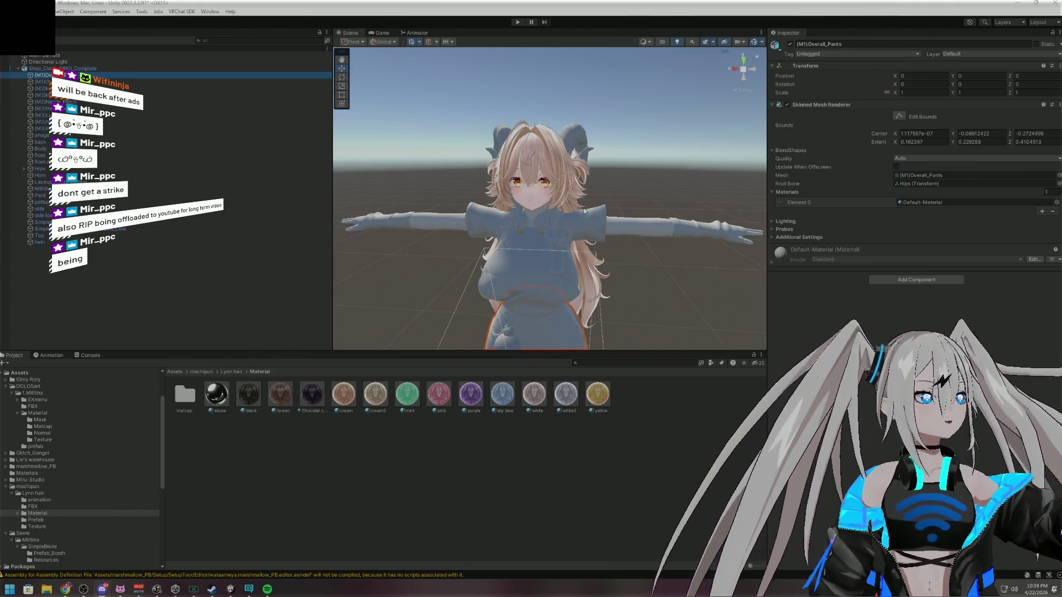
scroll(609, 195, "up", 5)
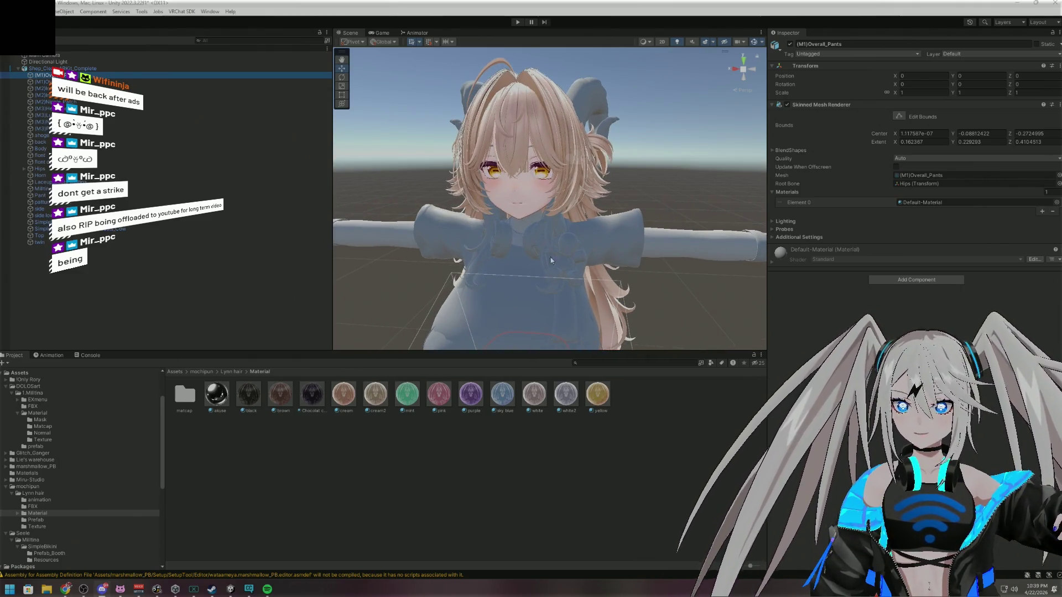
mouse_move(626, 260)
left_mouse_down()
mouse_move(642, 277)
mouse_move(614, 303)
mouse_move(552, 242)
mouse_move(522, 245)
mouse_move(565, 237)
left_mouse_up()
scroll(562, 241, "up", 5)
scroll(562, 240, "up", 4)
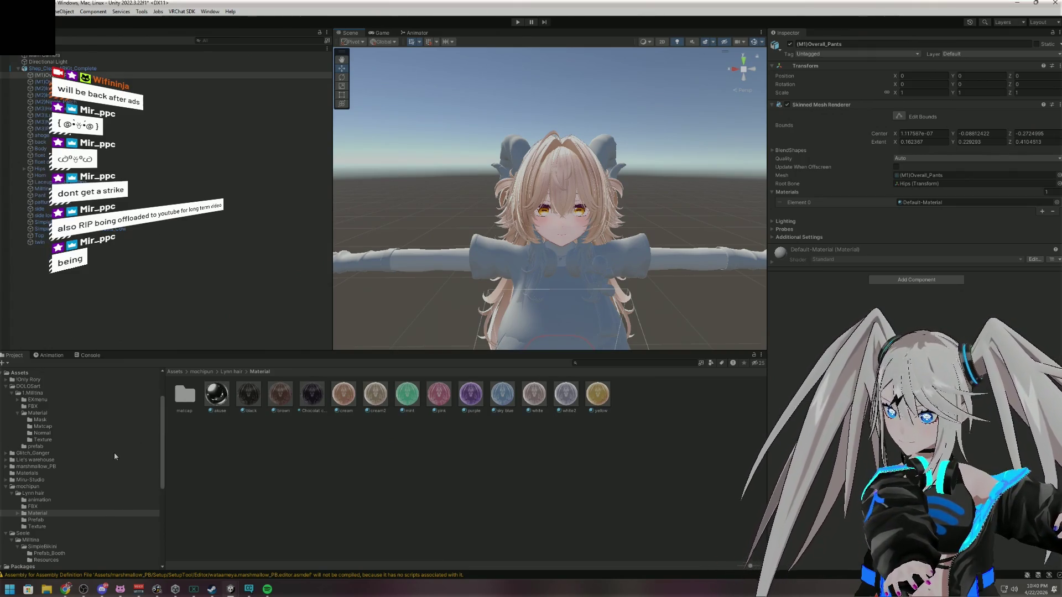
left_click(7, 380)
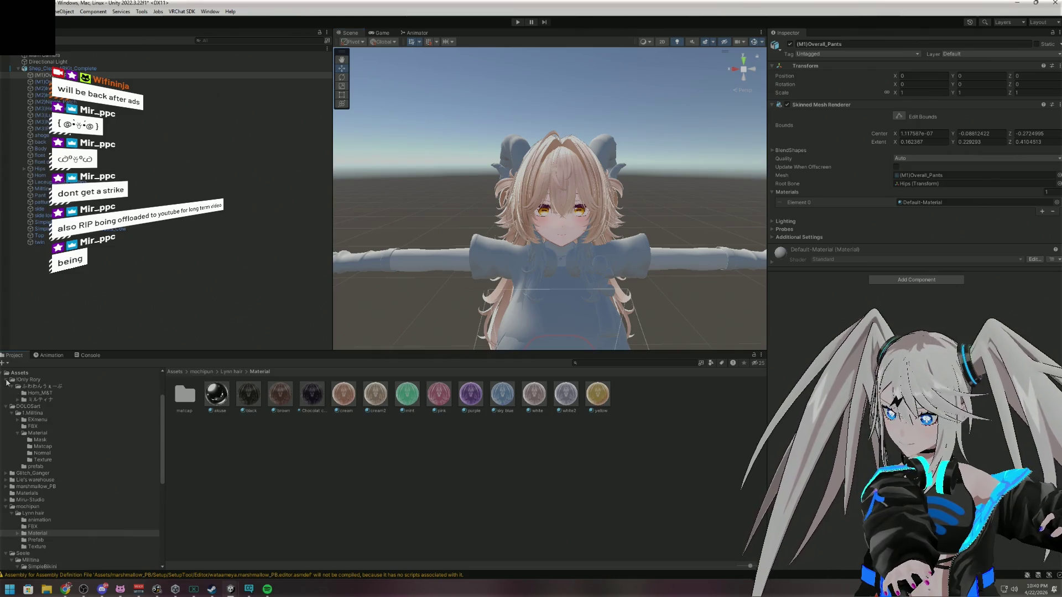
Apply the Fuwawan Horn_M&T material from ふわわんうぇーぶ onto the overall pants
left_click(18, 387)
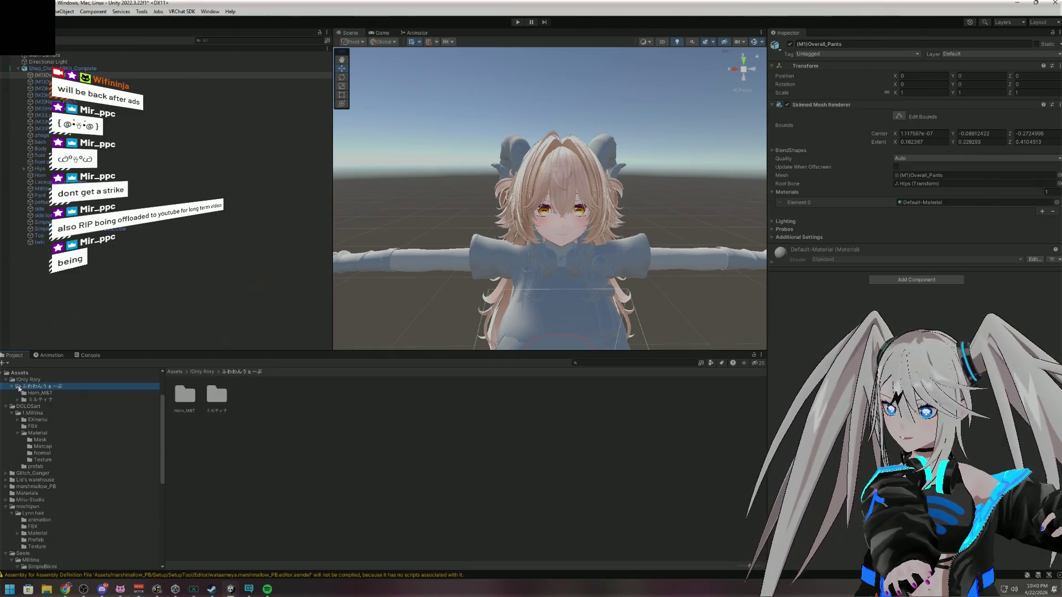
left_click(38, 393)
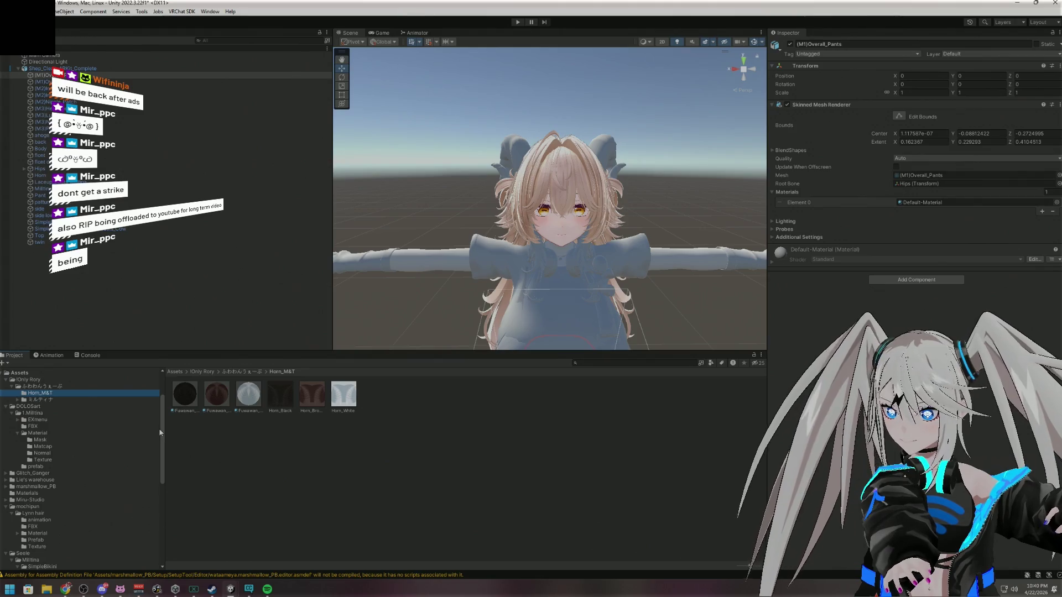
mouse_move(184, 399)
left_mouse_down()
mouse_move(275, 446)
mouse_move(957, 203)
left_mouse_up()
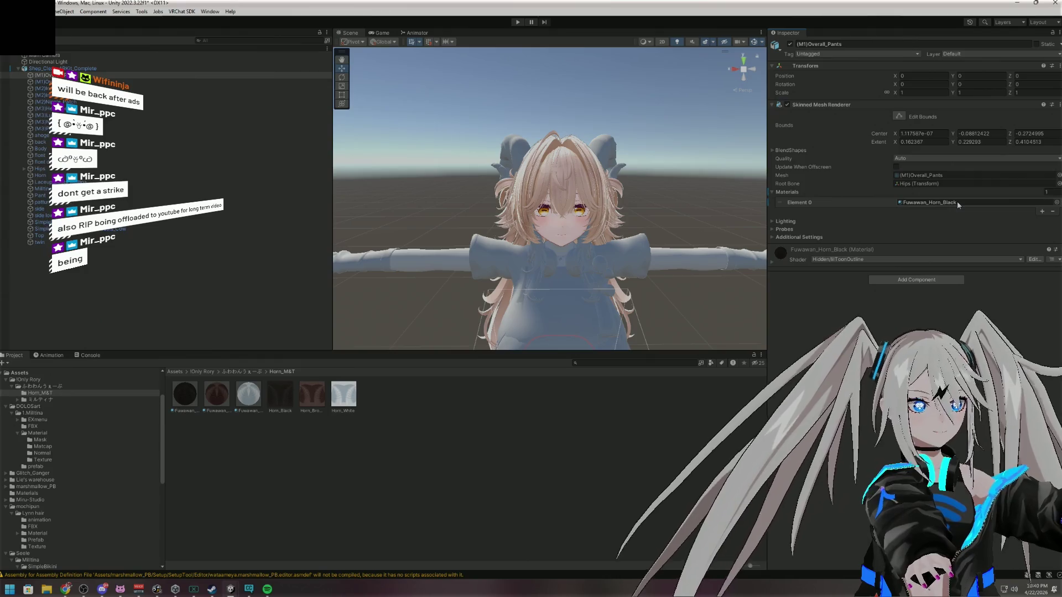
mouse_move(185, 394)
left_mouse_down()
mouse_move(357, 384)
mouse_move(558, 166)
mouse_move(512, 158)
left_mouse_up()
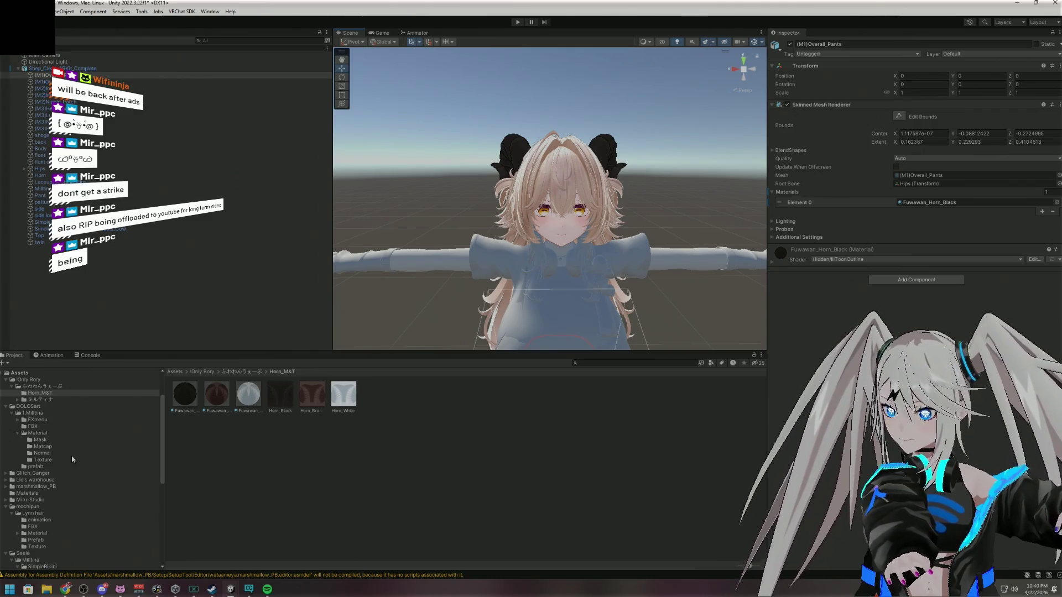
Open the Glitch_Ganger LuvP M1 material folder and frame Overall_Pants in the scene
left_click(8, 475)
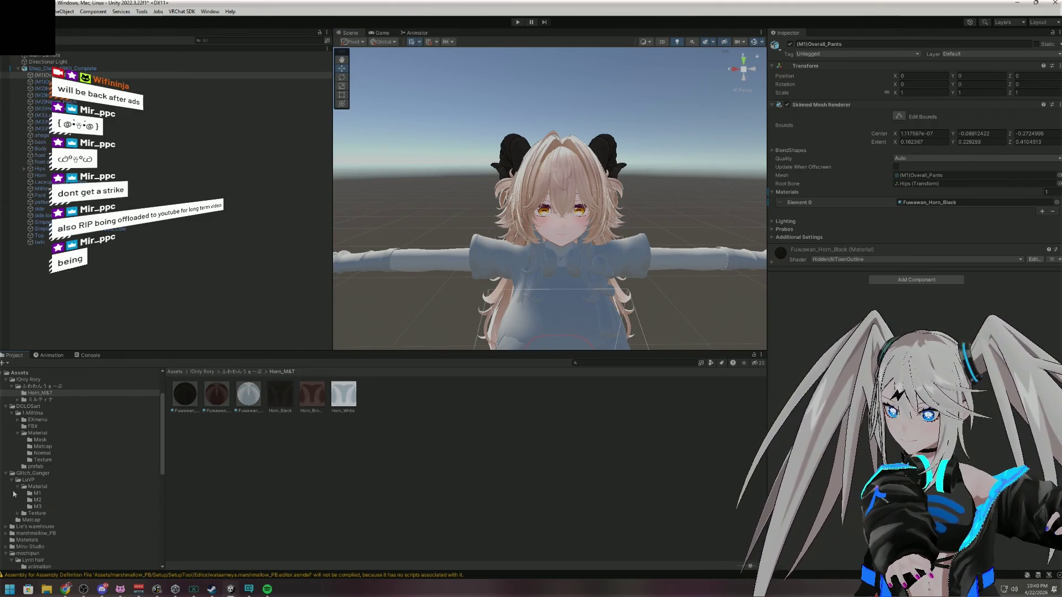
left_click(48, 489)
double_click(198, 397)
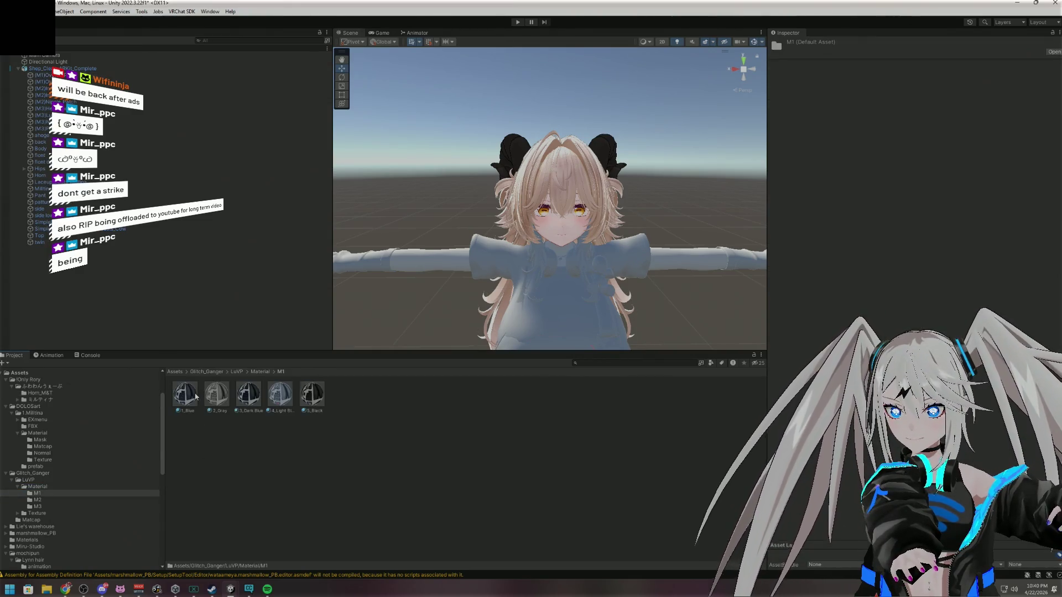
left_click(95, 75)
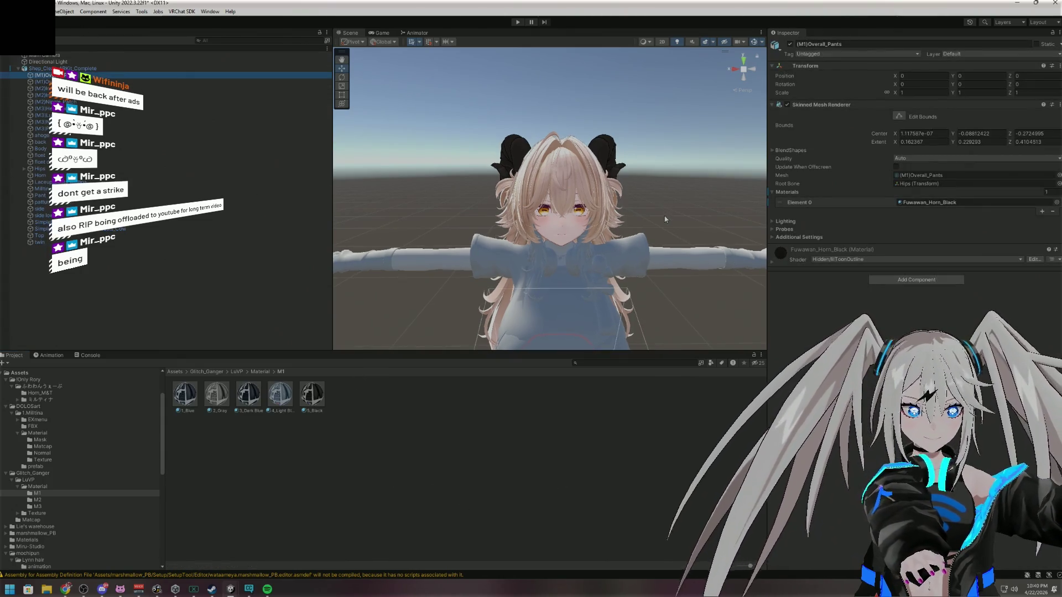
key("f")
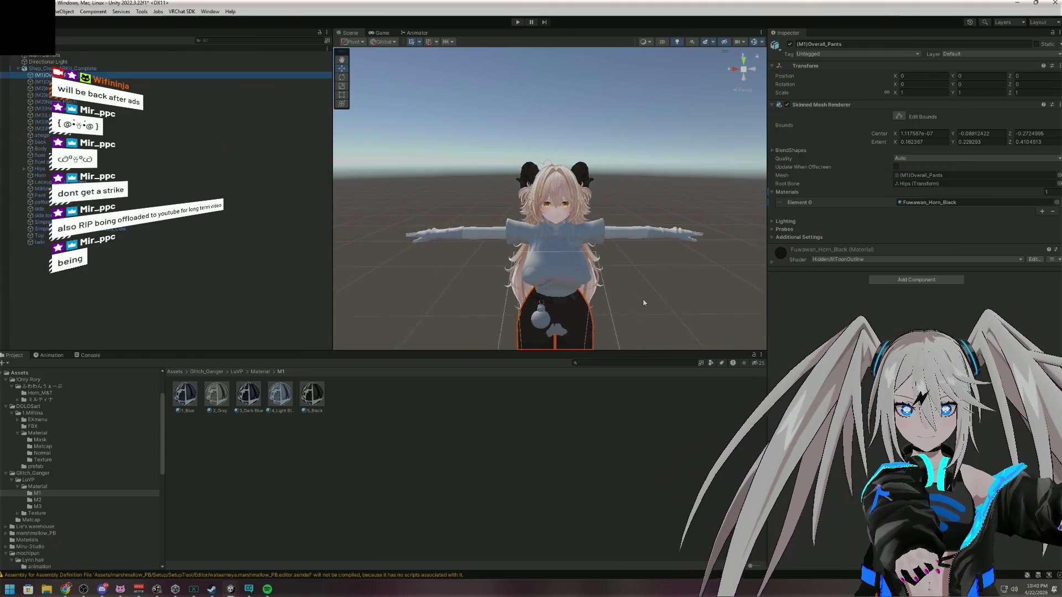
Give Overall_Pants and Overall_Top the 3_Dark Blue material from M1
scroll(642, 299, "up", 5)
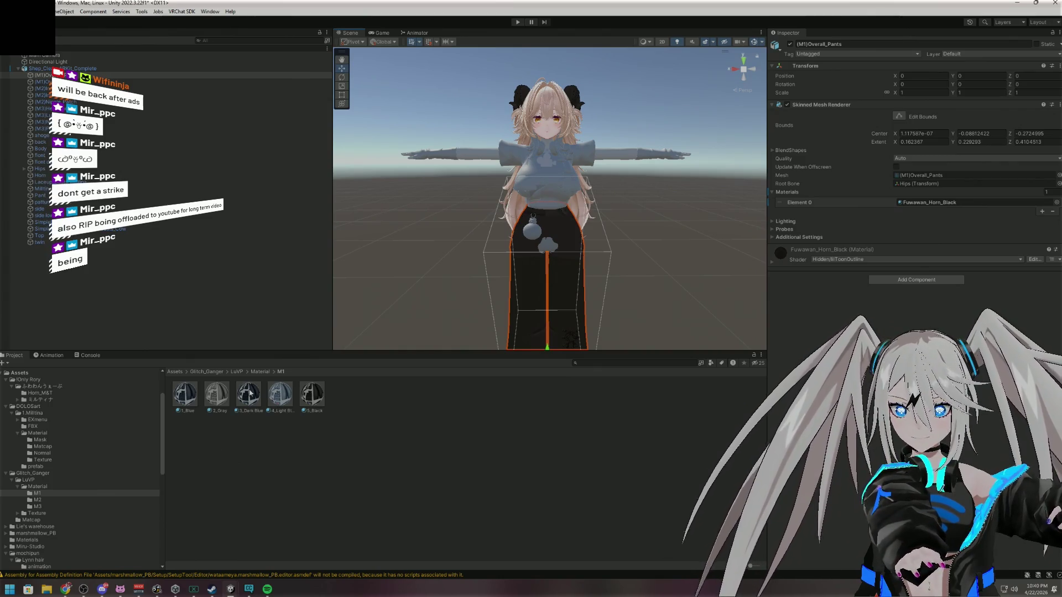
mouse_move(250, 393)
left_mouse_down()
mouse_move(259, 440)
mouse_move(608, 332)
mouse_move(918, 202)
left_mouse_up()
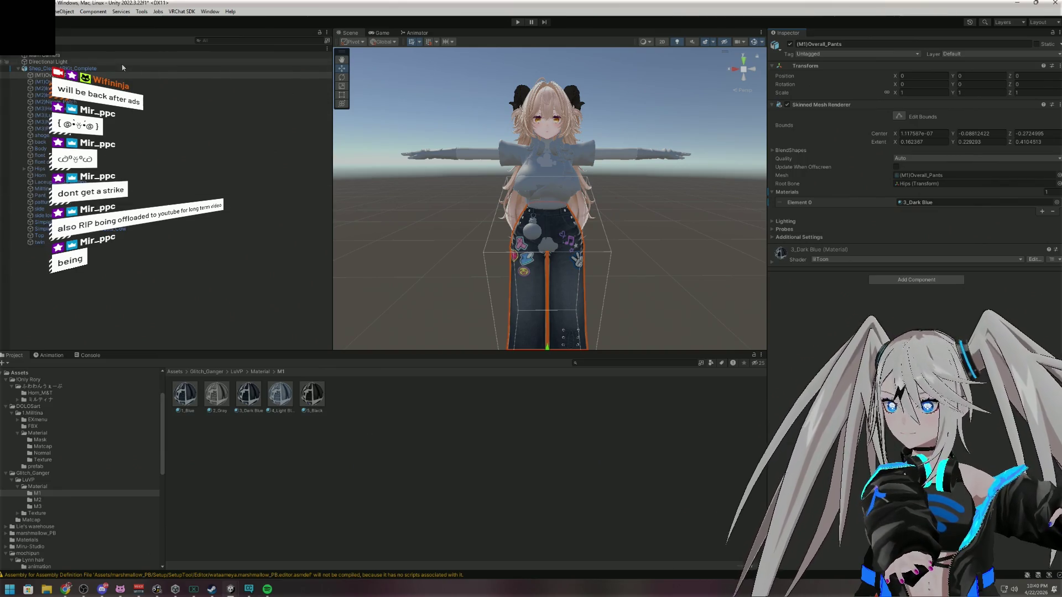
left_click(188, 82)
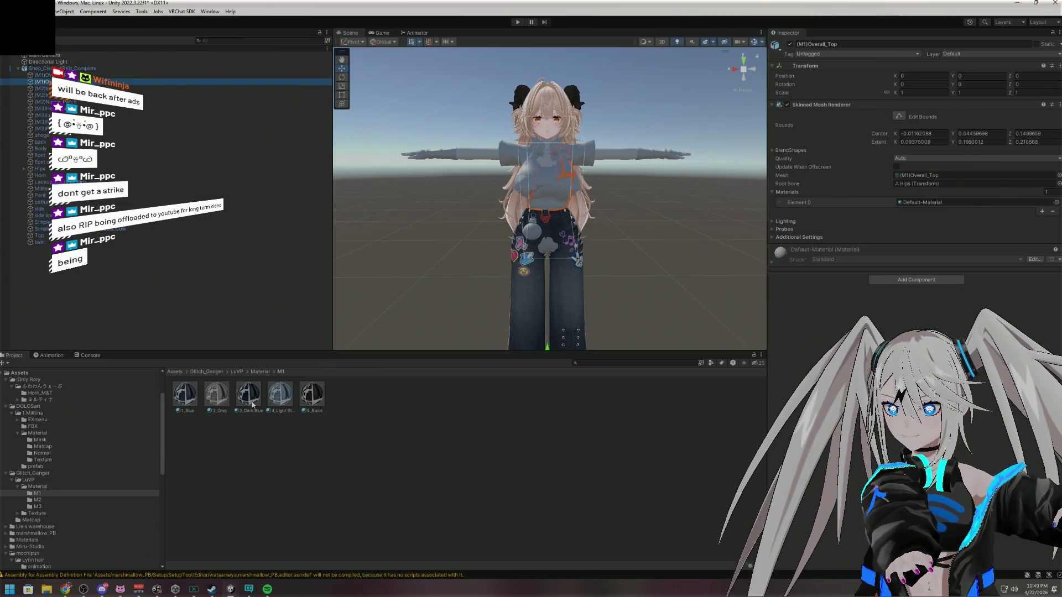
left_click_drag(705, 374, 929, 204)
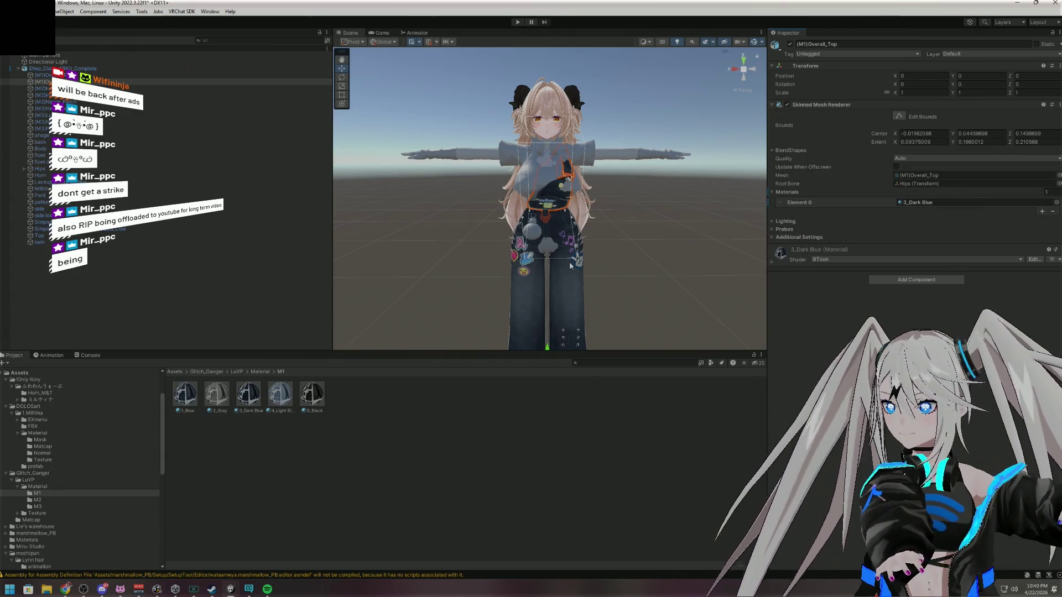
Make Inner_Sleeves black with 2_Black from the M2 folder
left_click(221, 89)
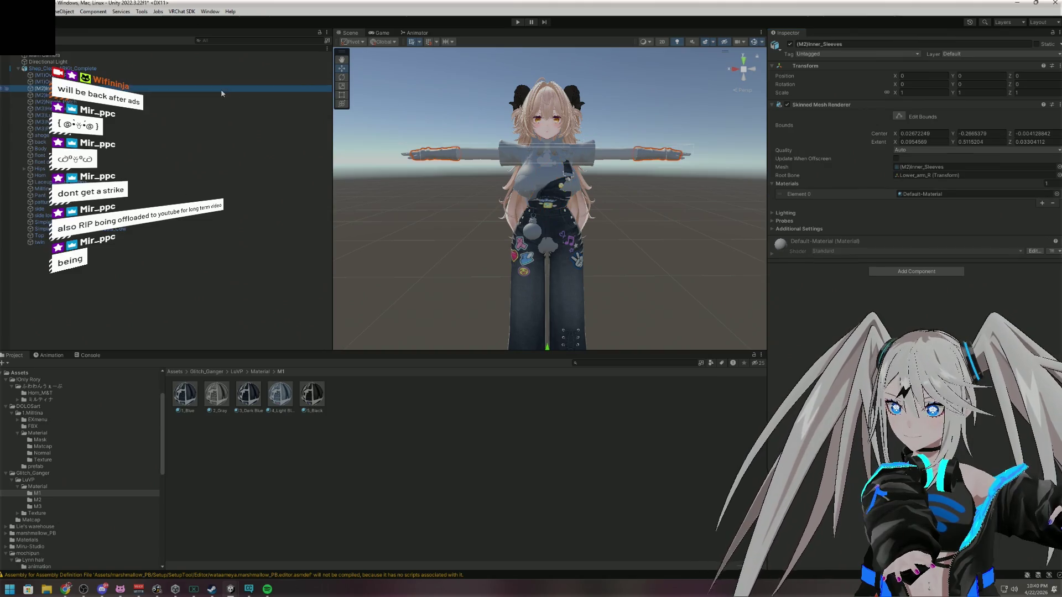
left_click(61, 501)
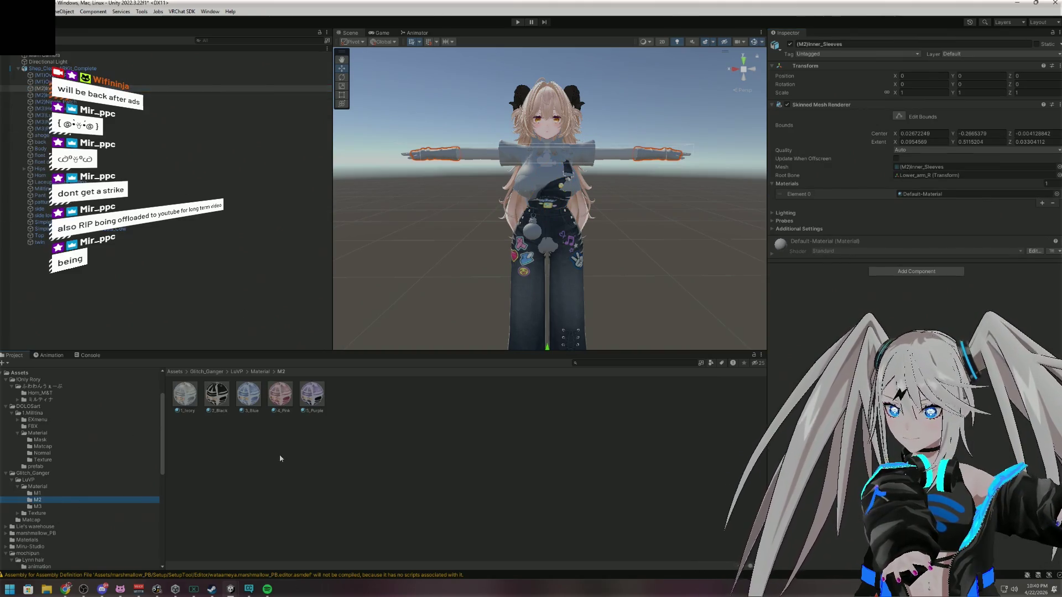
mouse_move(247, 420)
left_mouse_down()
mouse_move(907, 188)
mouse_move(929, 194)
left_mouse_up()
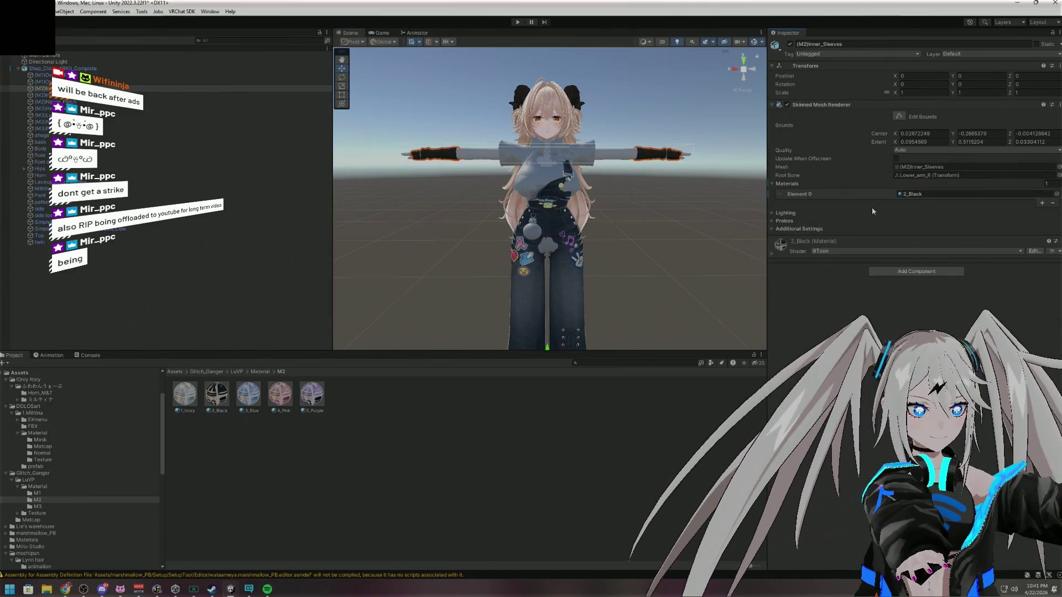
Apply the 2_Black material to the Inner_Top mesh
left_click(159, 97)
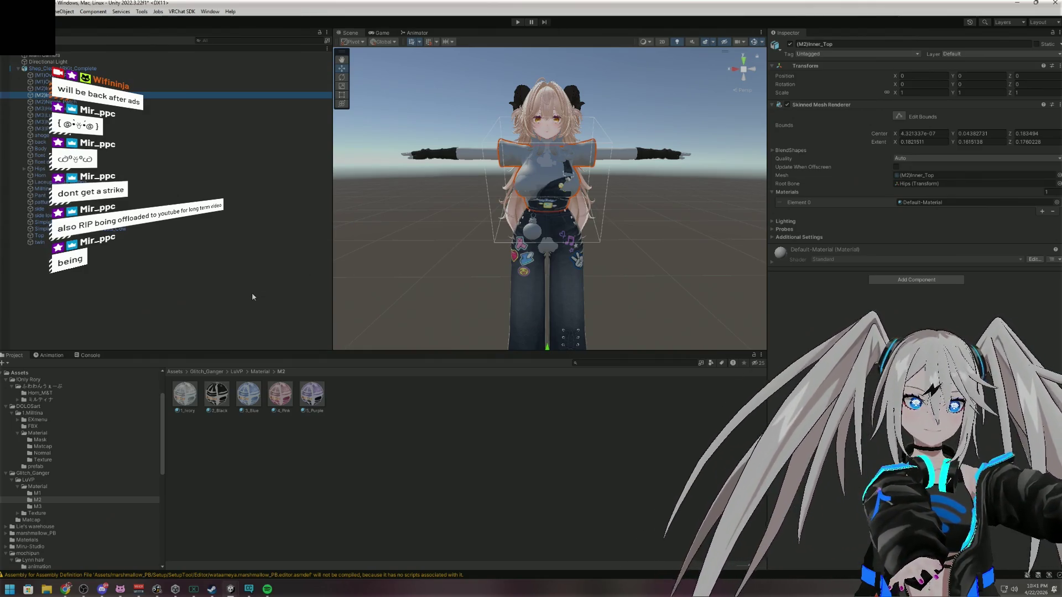
left_click_drag(219, 397, 427, 515)
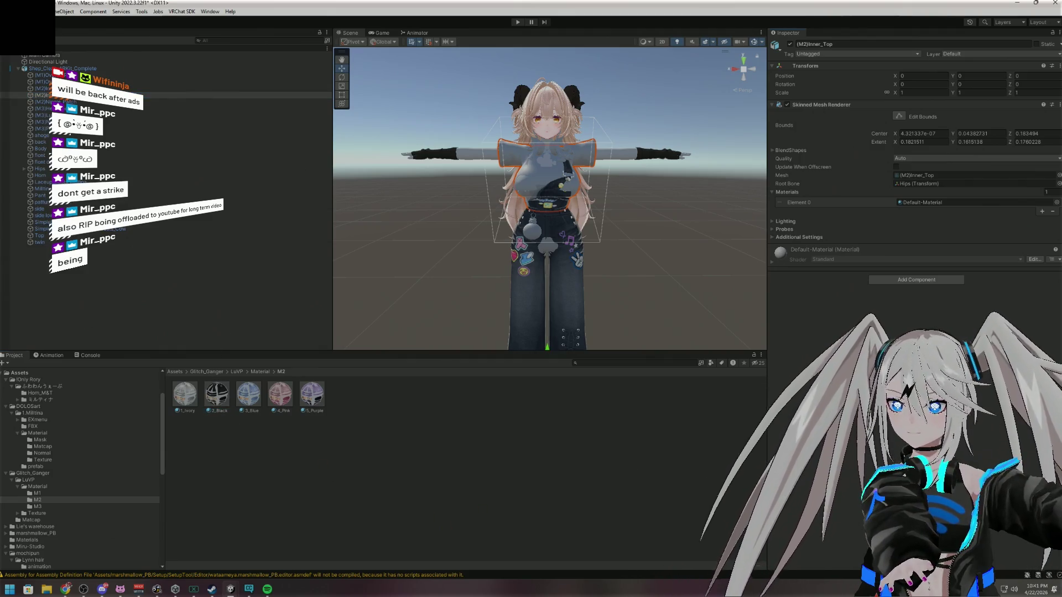
mouse_move(872, 256)
left_mouse_down()
mouse_move(907, 237)
mouse_move(927, 202)
left_mouse_up()
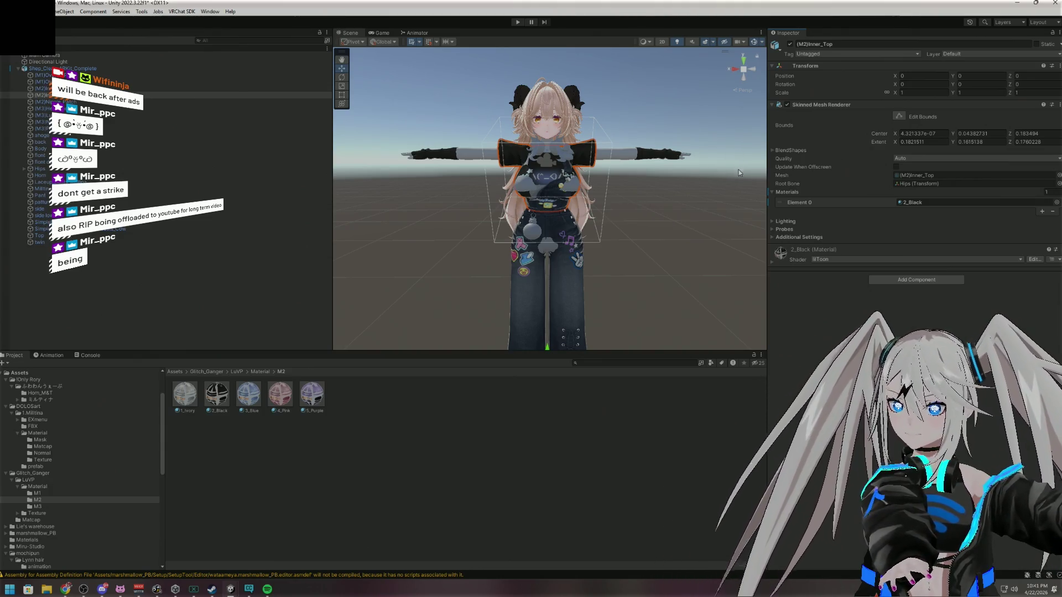
Check the avatar in a close-up side view, then hide the black inner top
scroll(703, 91, "up", 3)
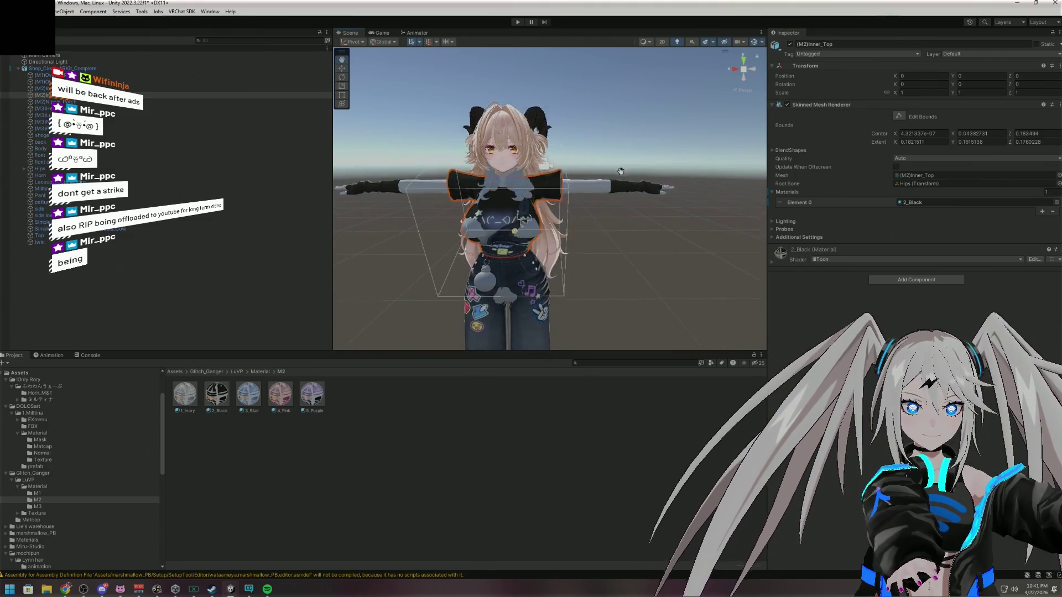
scroll(672, 184, "down", 5)
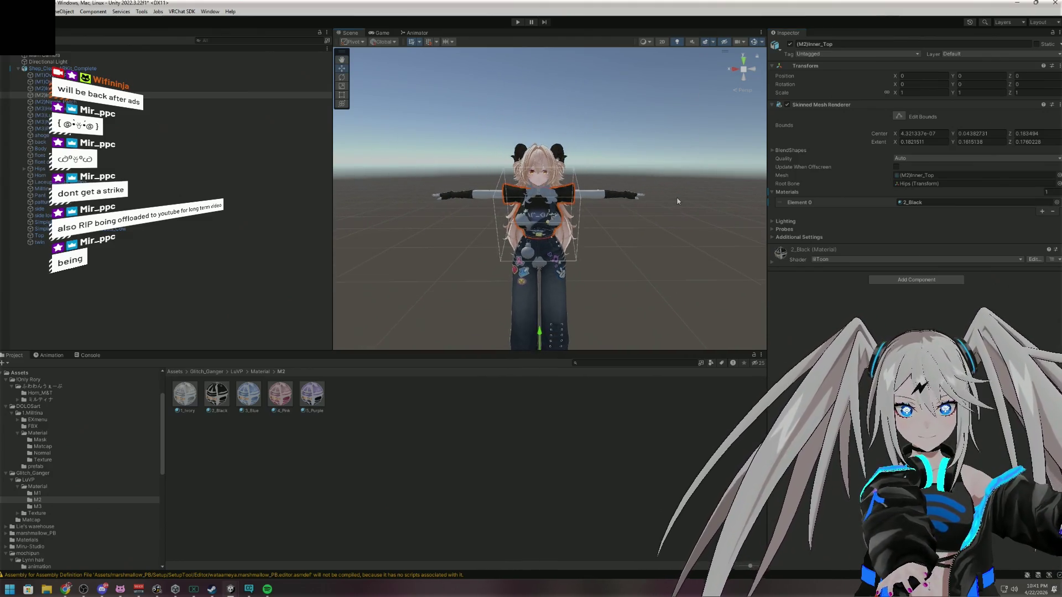
scroll(683, 247, "up", 5)
mouse_move(683, 248)
left_mouse_down()
mouse_move(828, 223)
mouse_move(612, 236)
mouse_move(692, 228)
mouse_move(685, 245)
left_mouse_up()
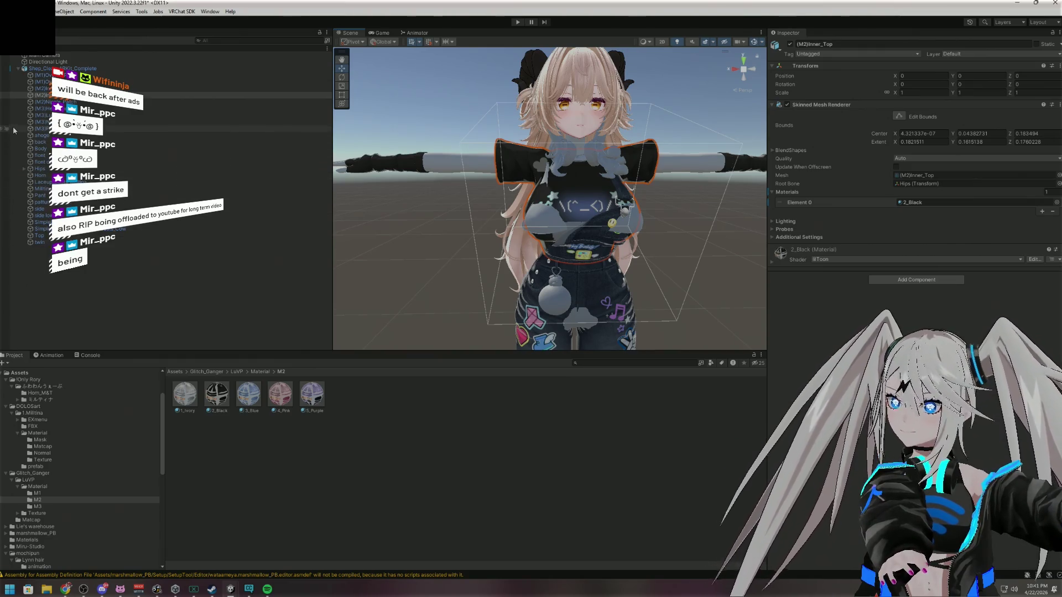
left_click(3, 96)
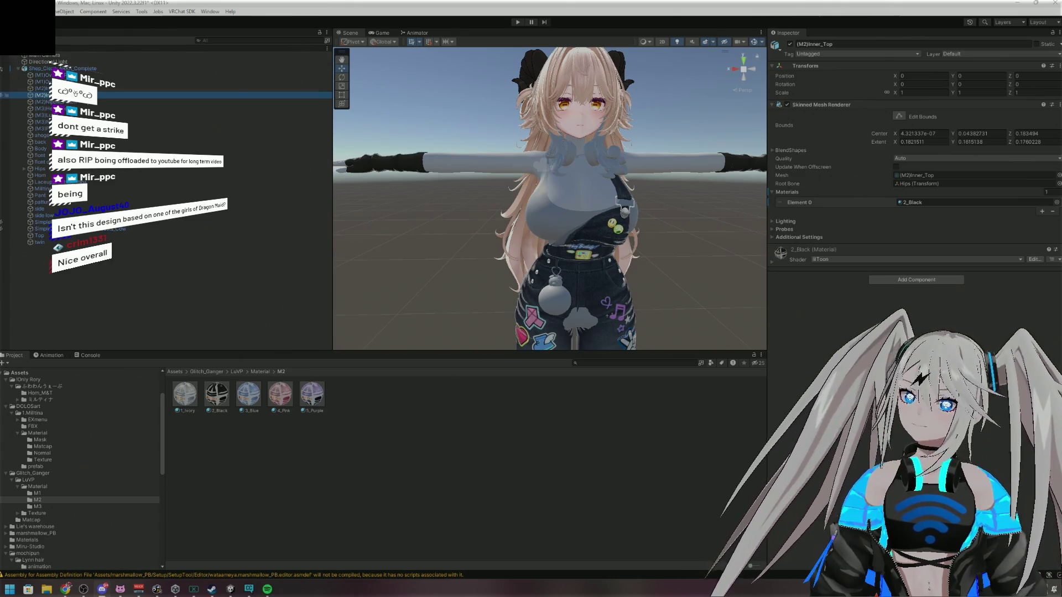
Zoom and pan the Scene view down to inspect the avatar's dark blue patched trousers
scroll(459, 158, "up", 5)
mouse_move(459, 182)
left_mouse_down()
mouse_move(459, 110)
mouse_move(459, 158)
left_mouse_up()
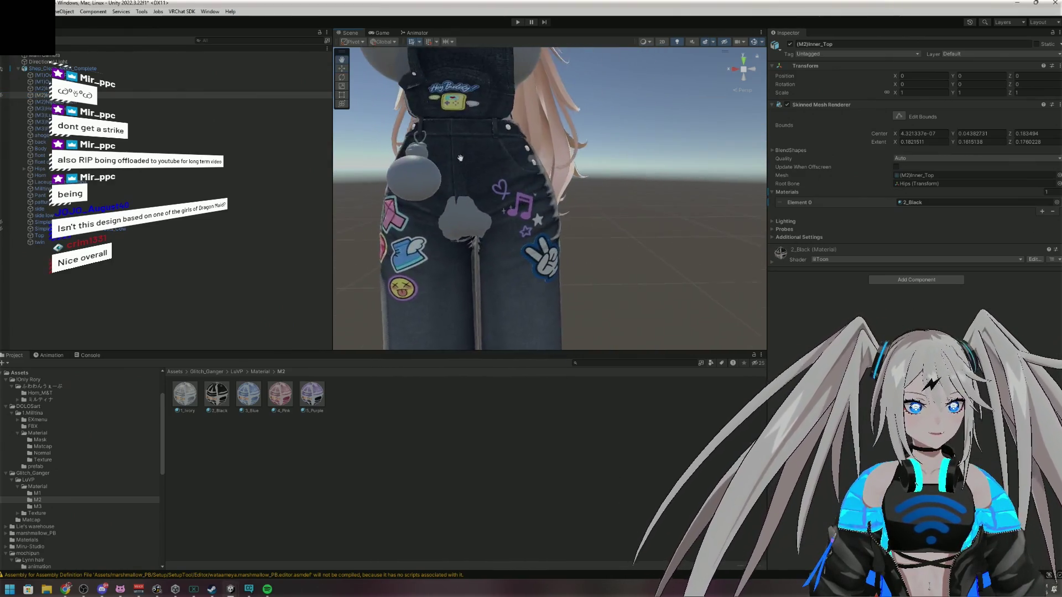
scroll(470, 243, "up", 5)
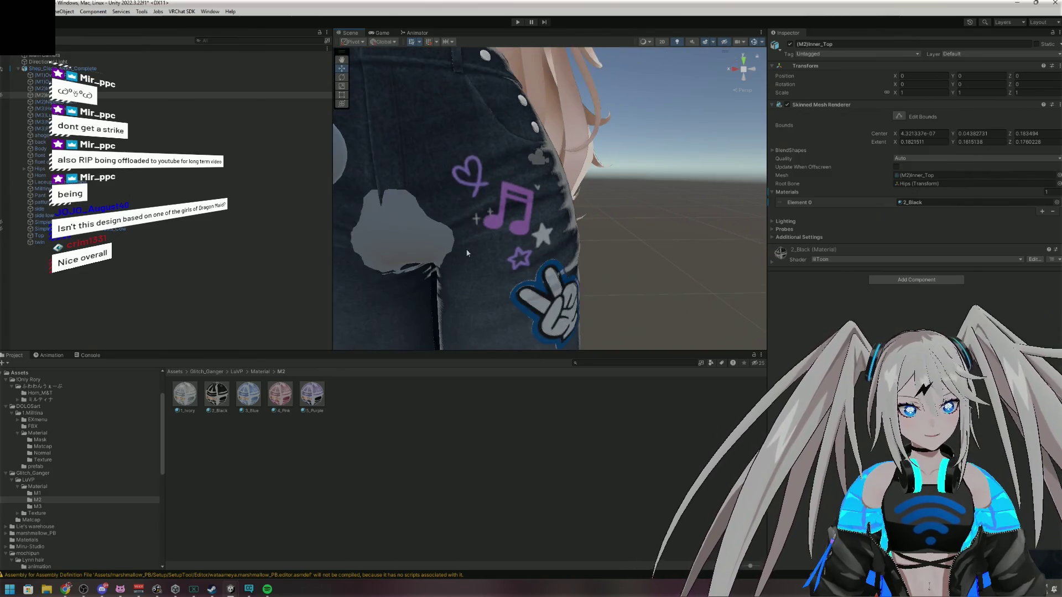
scroll(466, 248, "down", 8)
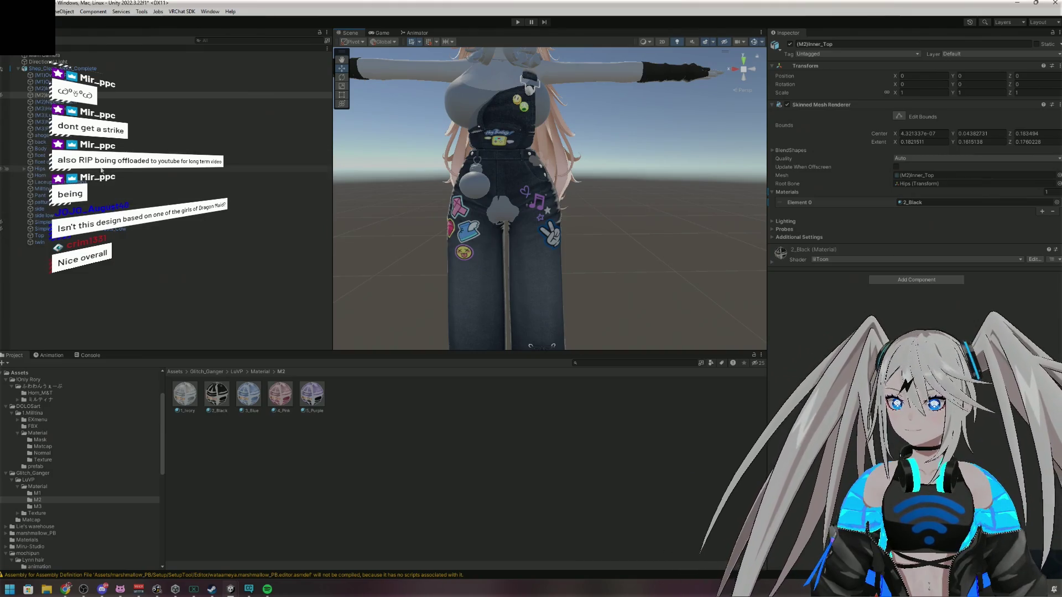
Browse Milltina_body's BlendShapes list, then view Overall_Pants' Waist_wide and Thigh_small shapes at 0
left_click(94, 189)
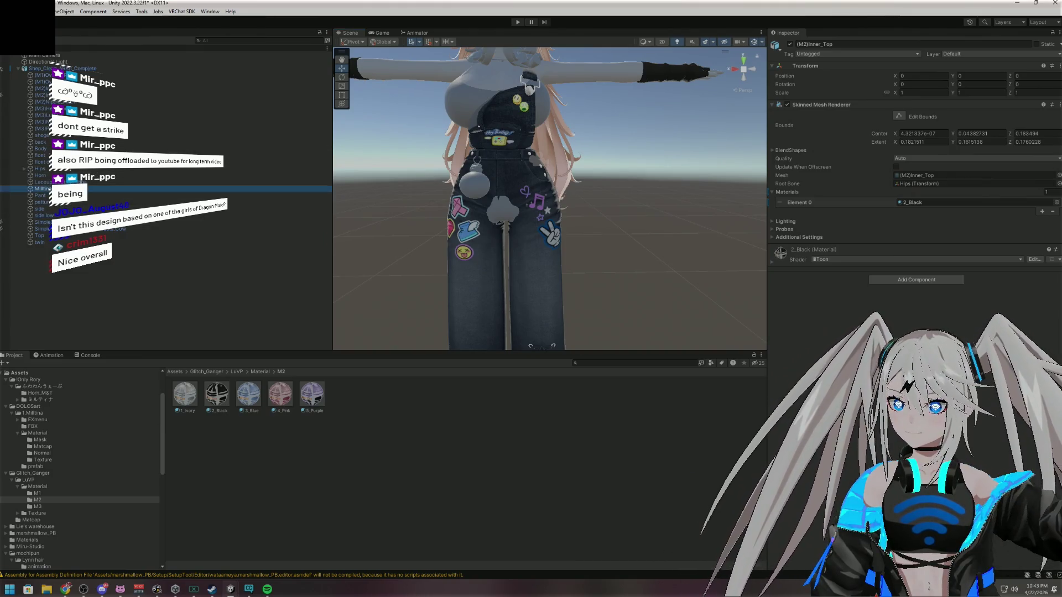
left_click(788, 151)
scroll(1002, 225, "down", 2)
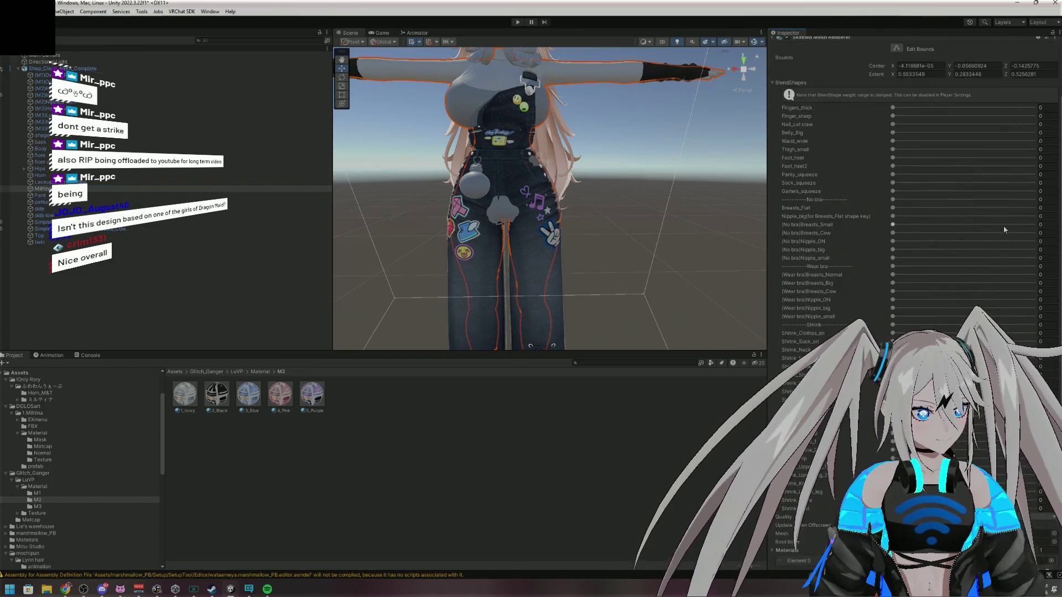
scroll(987, 261, "up", 1)
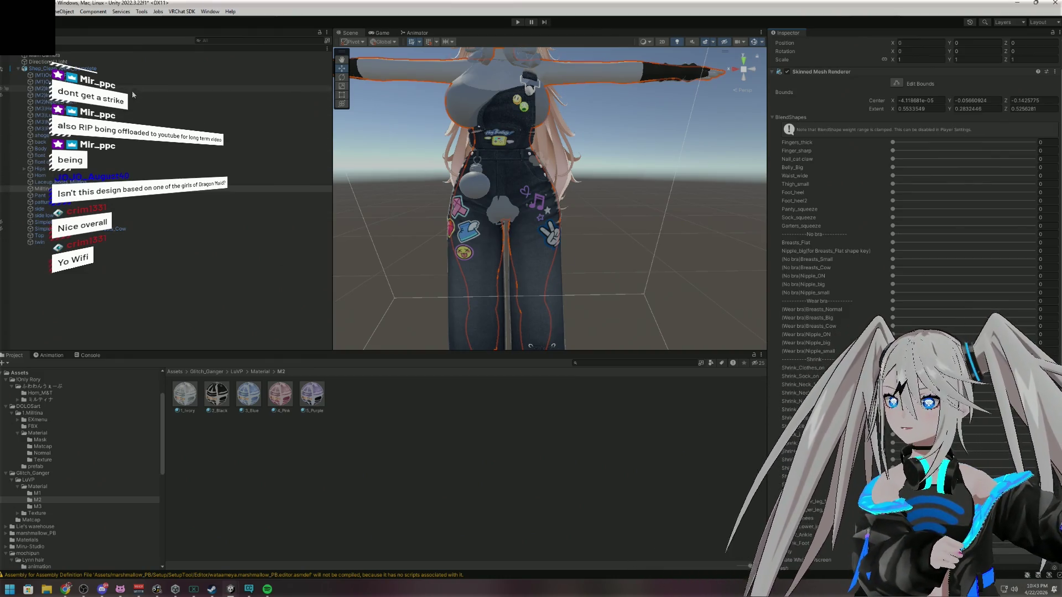
left_click(131, 75)
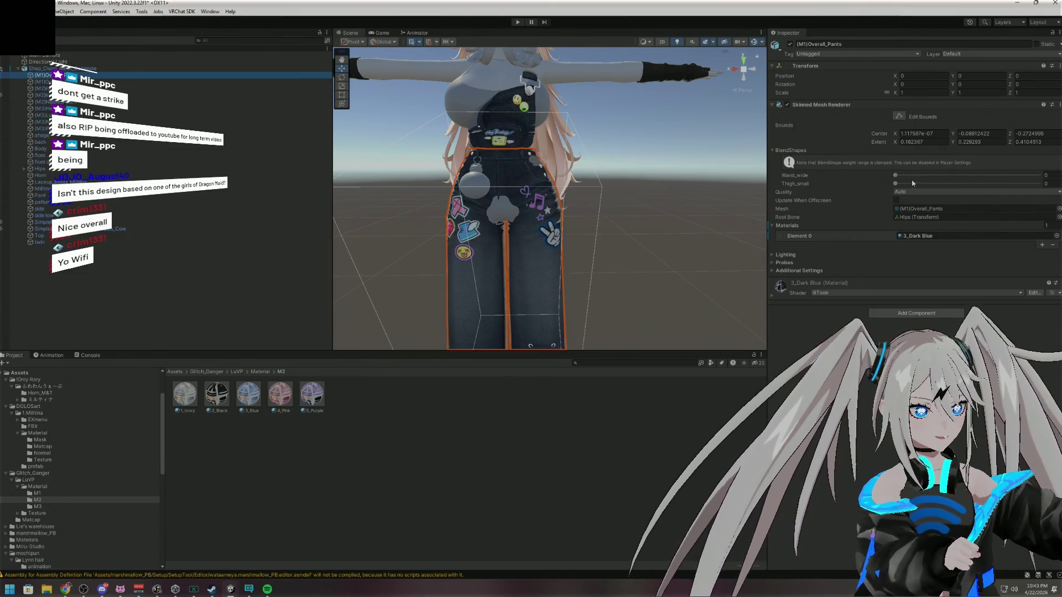
Try the pants' Waist_wide blend shape at 100, undo it back to 0, and orbit to inspect
mouse_move(894, 175)
left_mouse_down()
mouse_move(1038, 175)
mouse_move(895, 175)
mouse_move(1021, 190)
mouse_move(896, 184)
mouse_move(928, 175)
left_mouse_up()
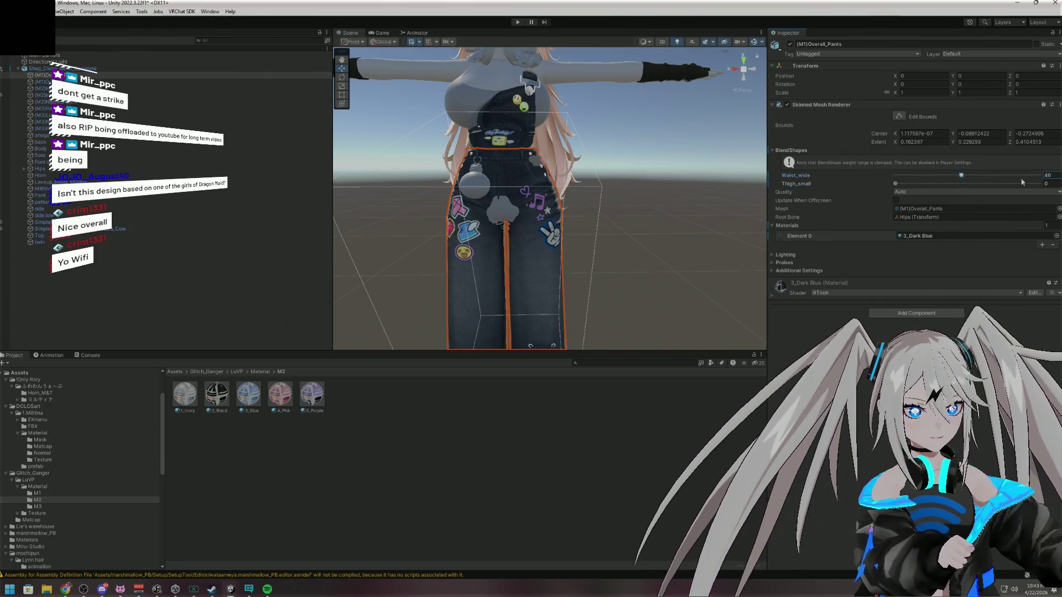
key("ctrl+z")
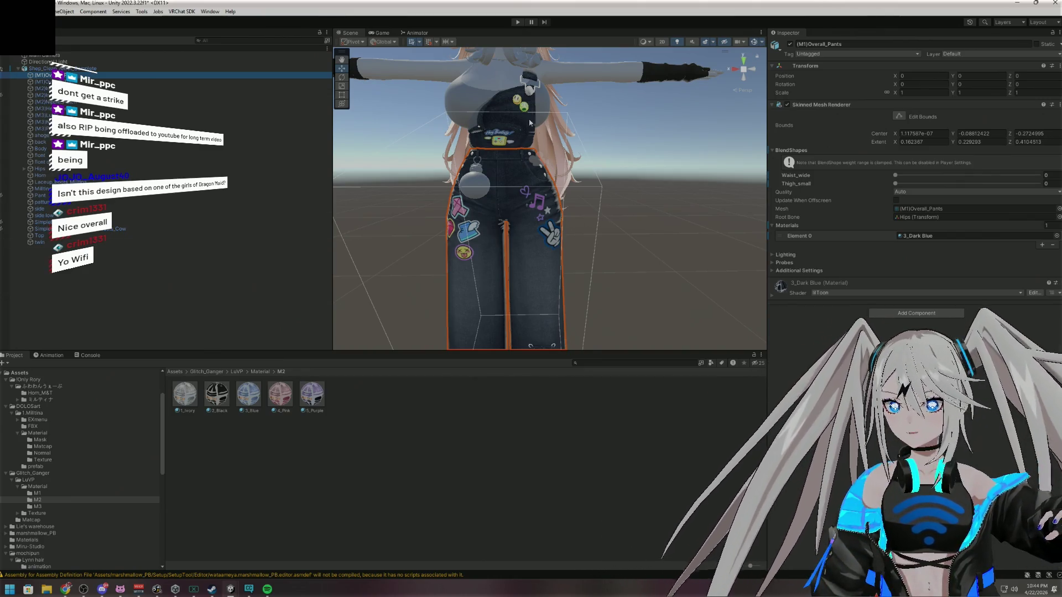
scroll(535, 118, "down", 5)
mouse_move(635, 147)
left_mouse_down()
mouse_move(732, 112)
mouse_move(719, 116)
left_mouse_up()
scroll(719, 117, "up", 10)
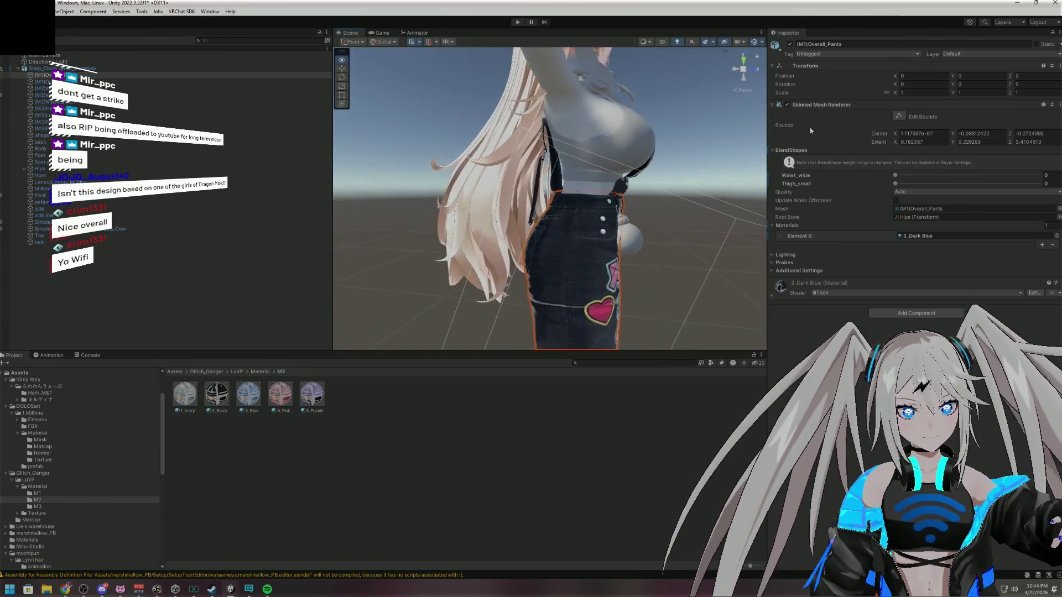
mouse_move(636, 139)
left_mouse_down()
mouse_move(625, 128)
mouse_move(636, 117)
mouse_move(613, 129)
left_mouse_up()
scroll(648, 111, "down", 10)
scroll(648, 110, "up", 5)
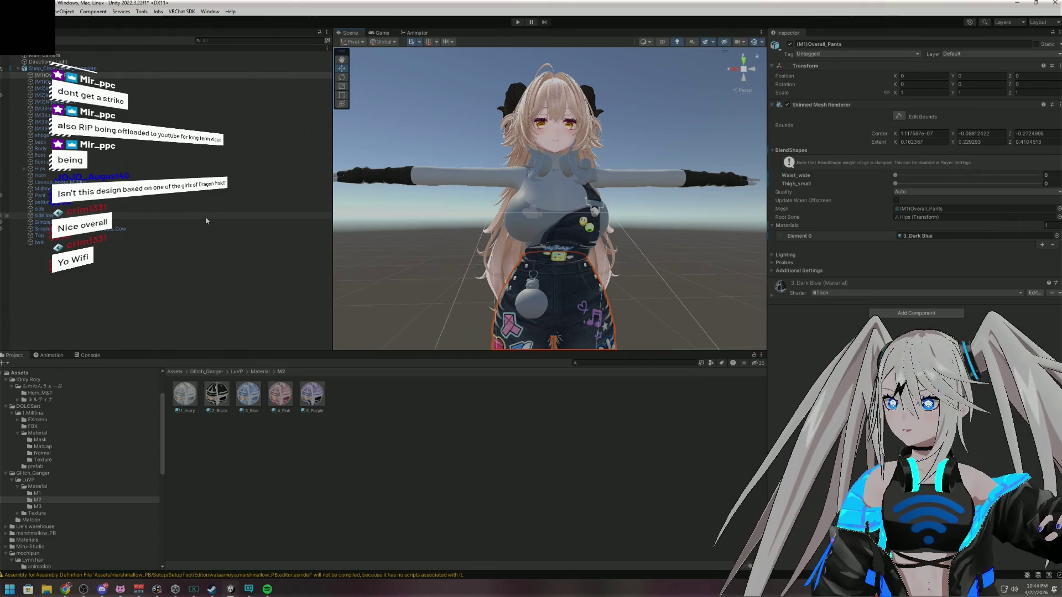
left_click(119, 82)
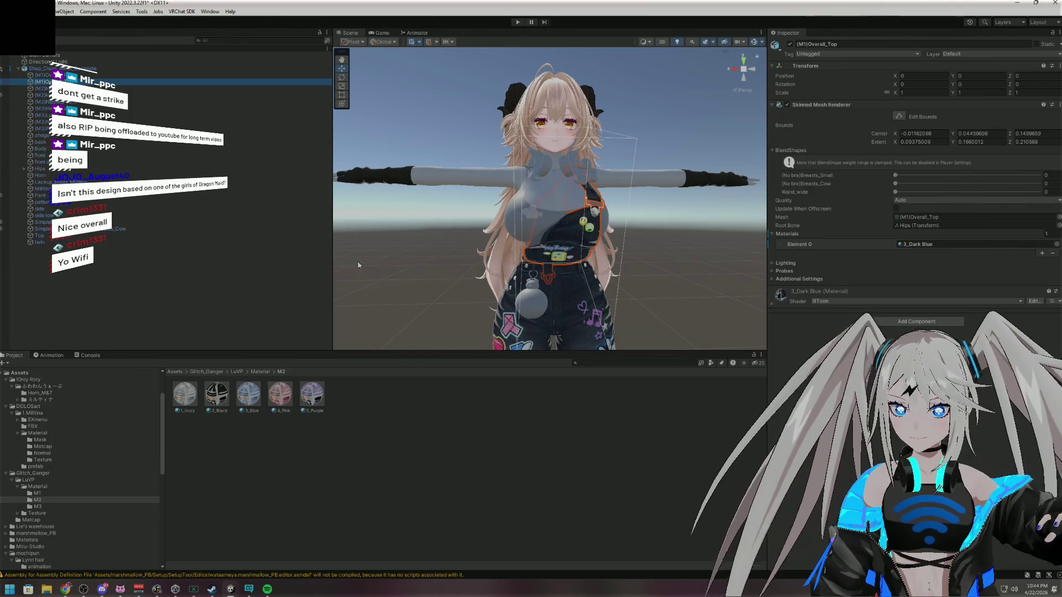
Try 1_Blue and 4_Light Blue from Material/M1 on Overall_Top, then restore 3_Dark Blue
mouse_move(530, 304)
left_mouse_down()
mouse_move(465, 415)
mouse_move(423, 387)
mouse_move(568, 356)
mouse_move(663, 356)
mouse_move(553, 277)
mouse_move(442, 227)
mouse_move(424, 174)
mouse_move(482, 339)
mouse_move(450, 417)
mouse_move(502, 293)
left_mouse_up()
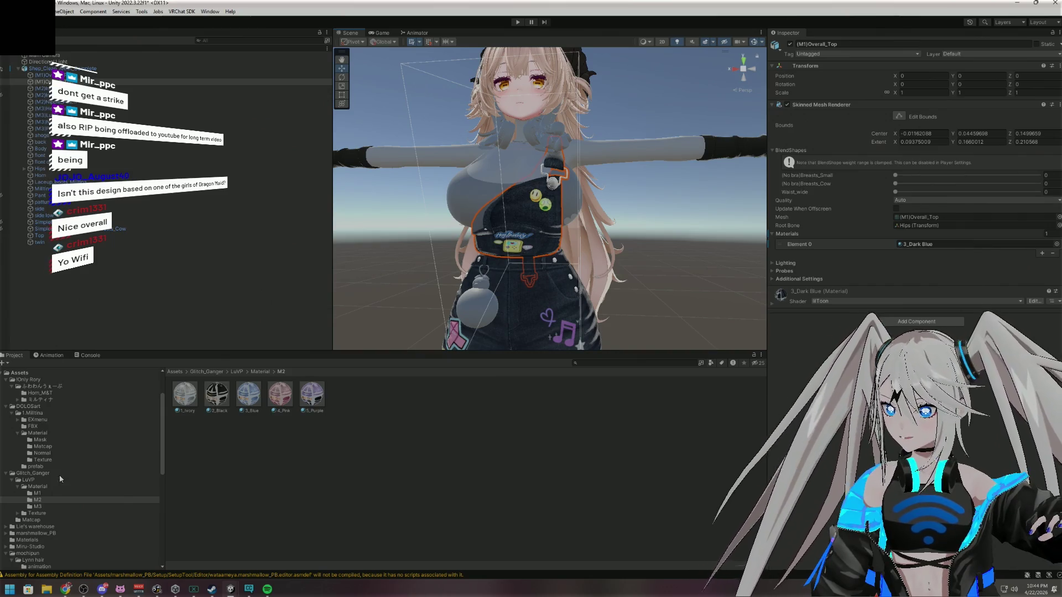
left_click(38, 493)
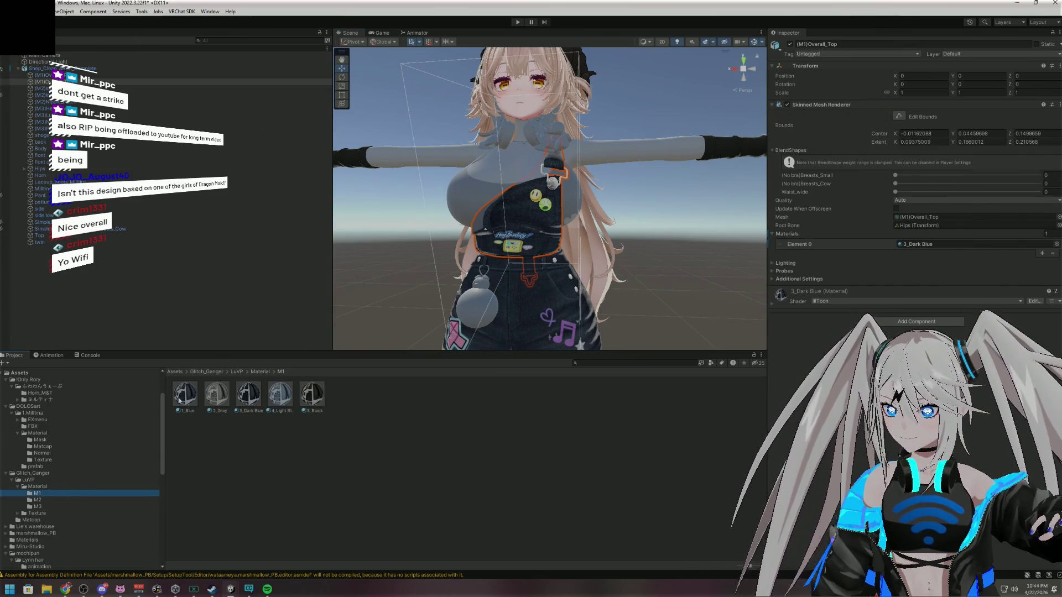
left_click_drag(390, 426, 514, 218)
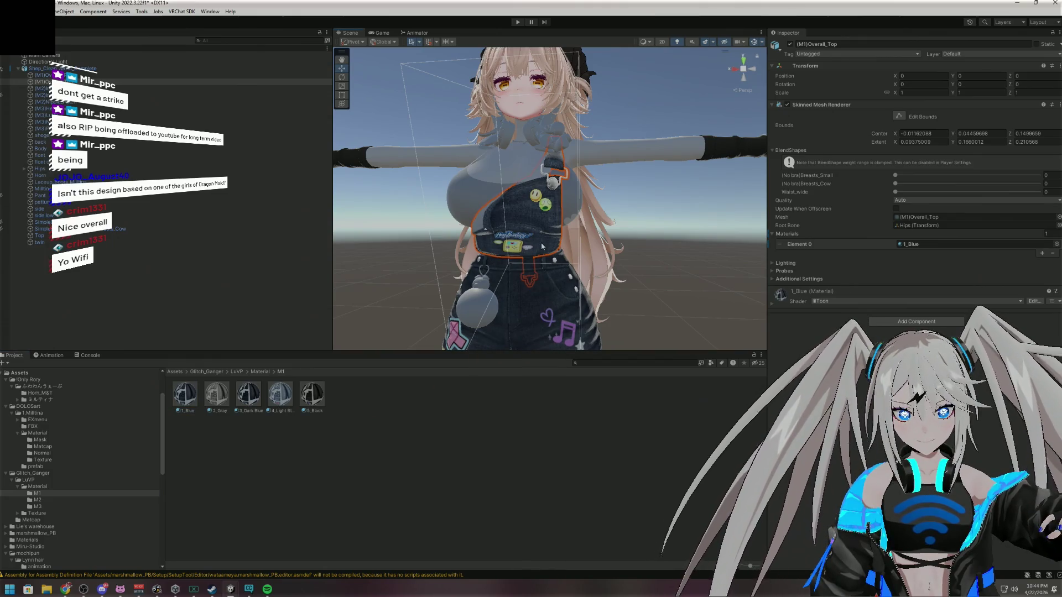
left_click_drag(252, 403, 539, 235)
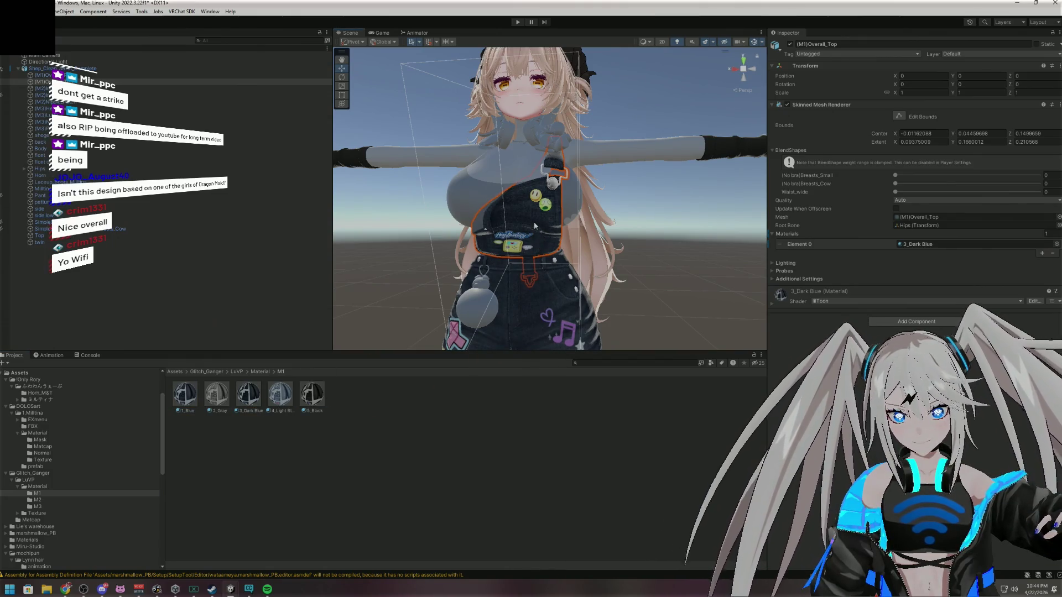
mouse_move(293, 412)
left_mouse_down()
mouse_move(557, 215)
mouse_move(525, 299)
left_mouse_up()
mouse_move(528, 248)
left_mouse_down()
mouse_move(529, 313)
mouse_move(524, 238)
mouse_move(509, 304)
mouse_move(529, 219)
mouse_move(526, 298)
mouse_move(527, 221)
mouse_move(525, 293)
mouse_move(545, 223)
left_mouse_up()
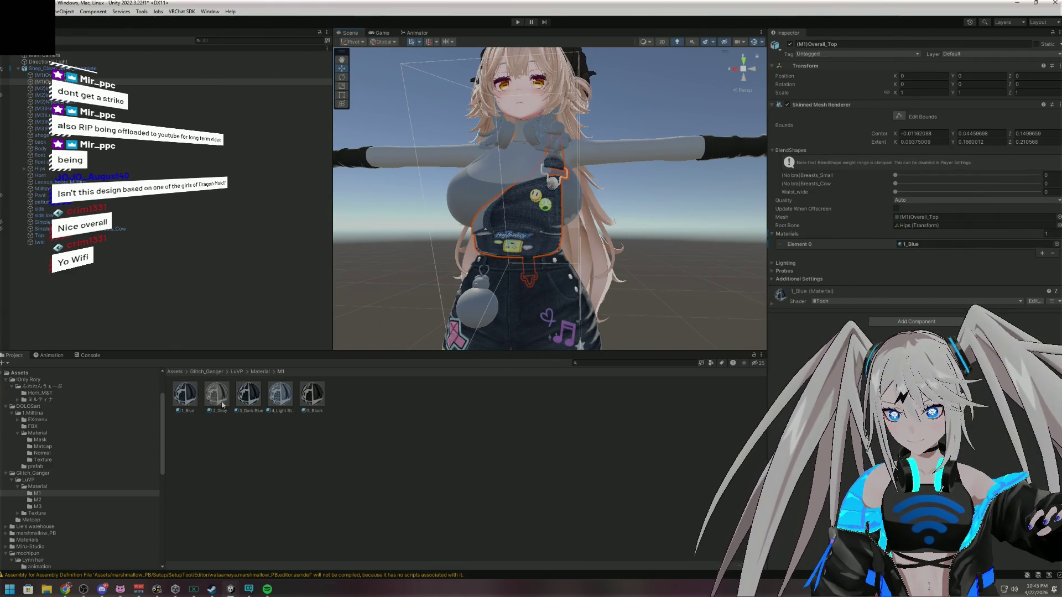
left_click_drag(244, 394, 522, 252)
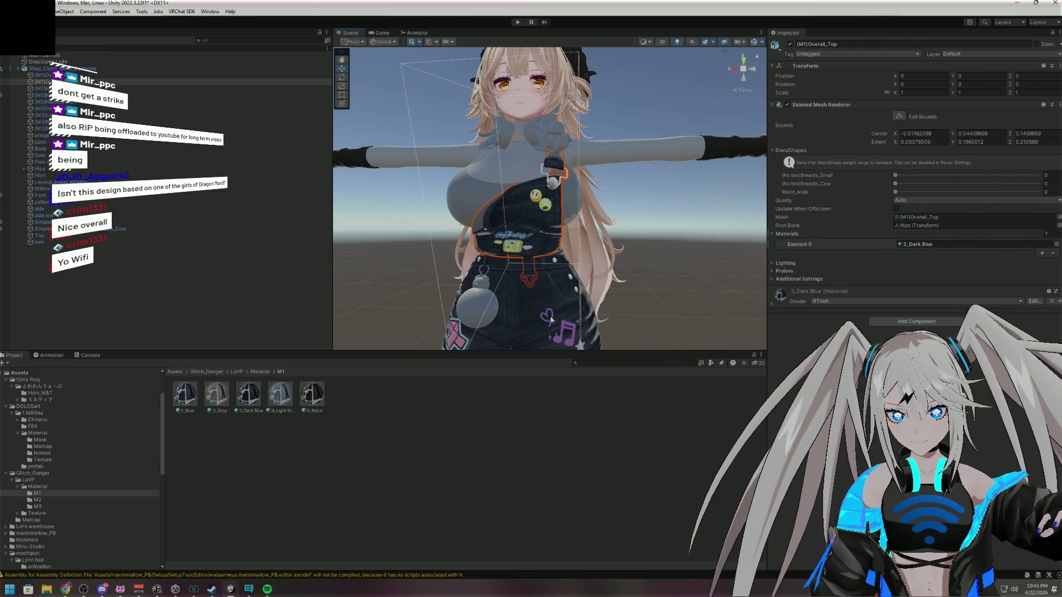
scroll(551, 319, "down", 5)
scroll(528, 317, "up", 5)
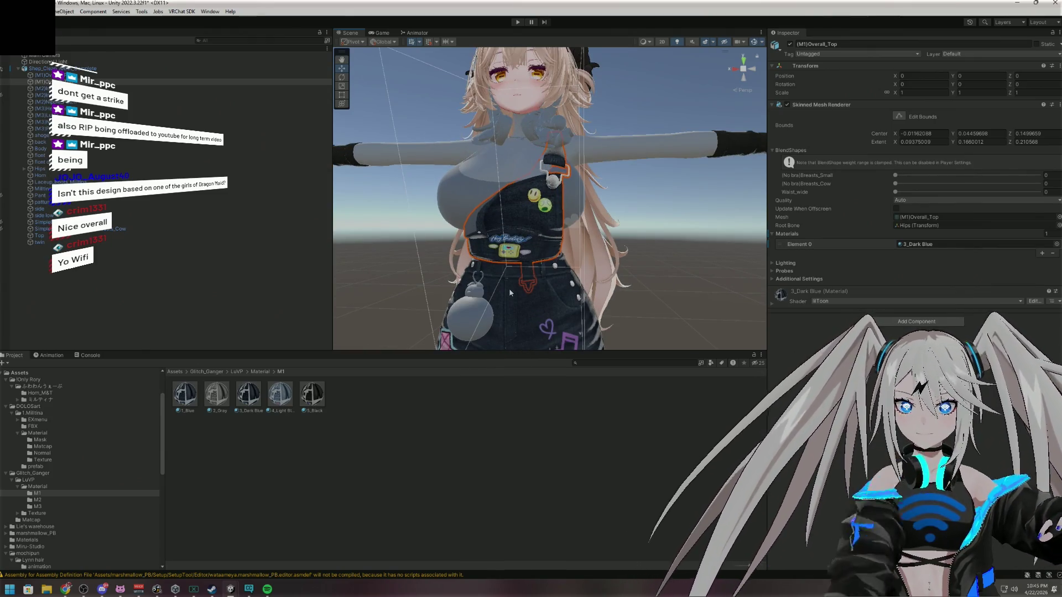
scroll(509, 289, "down", 2)
scroll(508, 290, "down", 1)
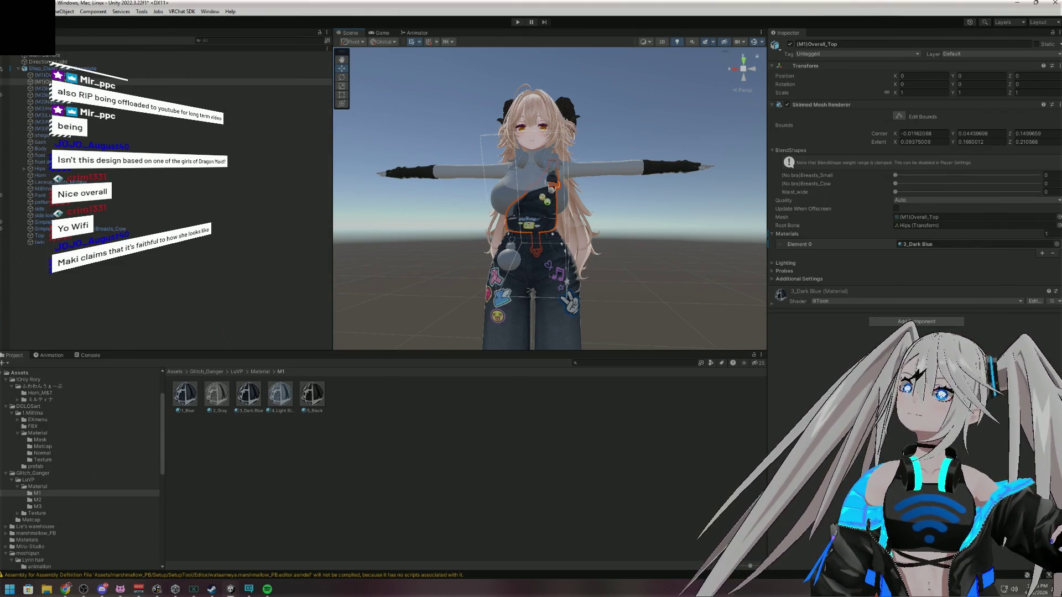
Zoom the Scene view in and out around the avatar
scroll(615, 134, "down", 5)
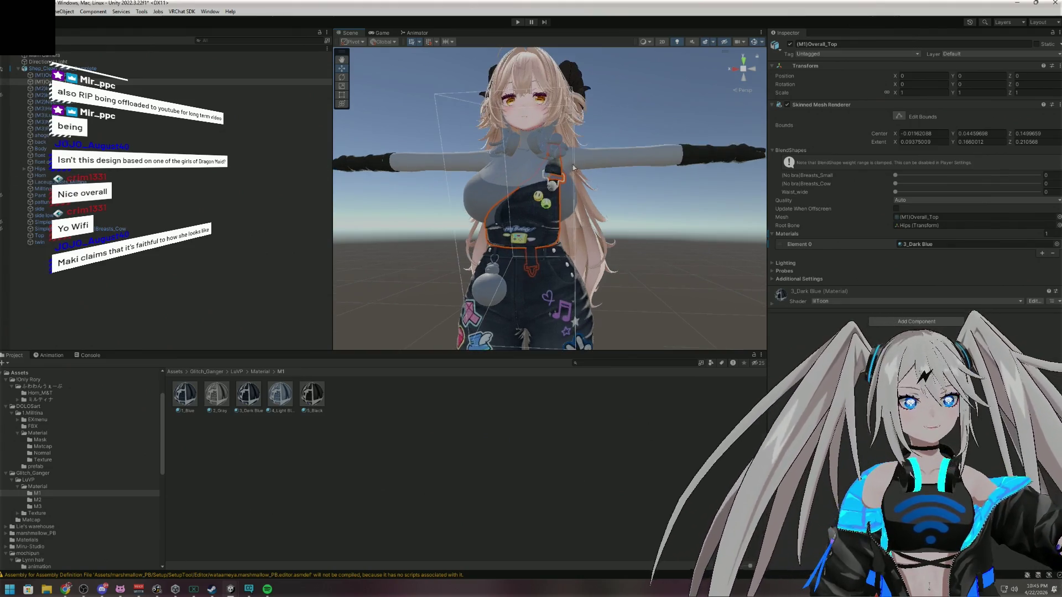
scroll(567, 169, "up", 6)
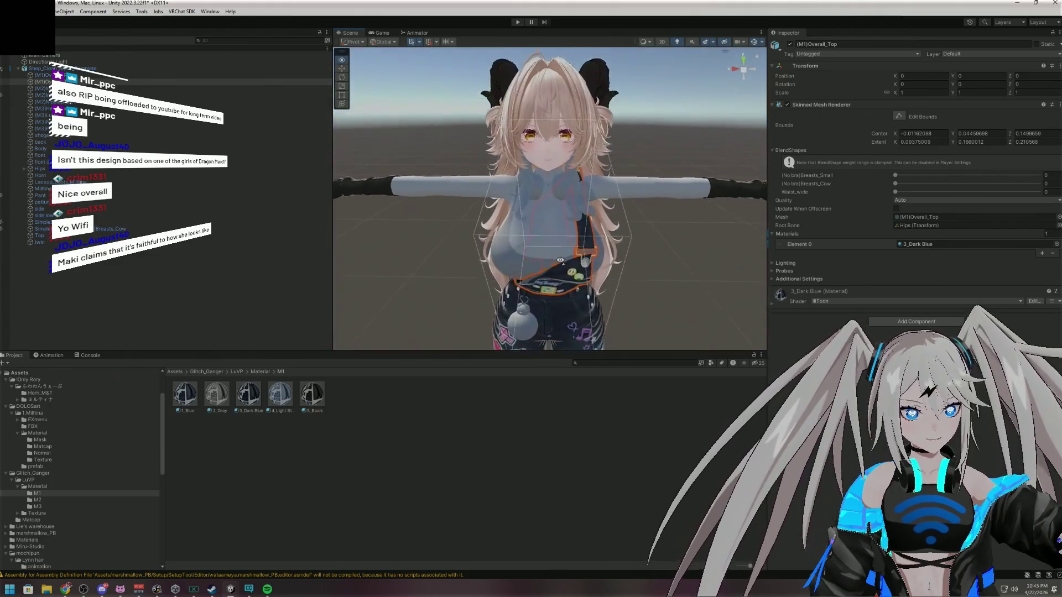
scroll(560, 260, "up", 2)
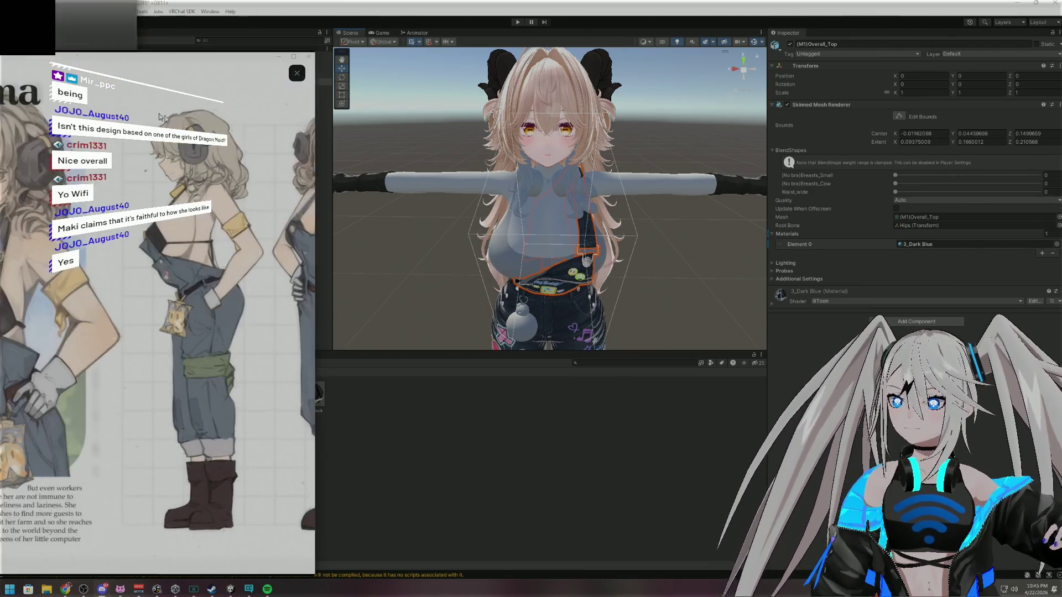
Centre the reference image, pan across the character sheet's turnaround views, then close the viewer
mouse_move(49, 60)
left_mouse_down()
mouse_move(586, 169)
mouse_move(563, 79)
mouse_move(530, 63)
mouse_move(622, 68)
mouse_move(554, 46)
left_mouse_up()
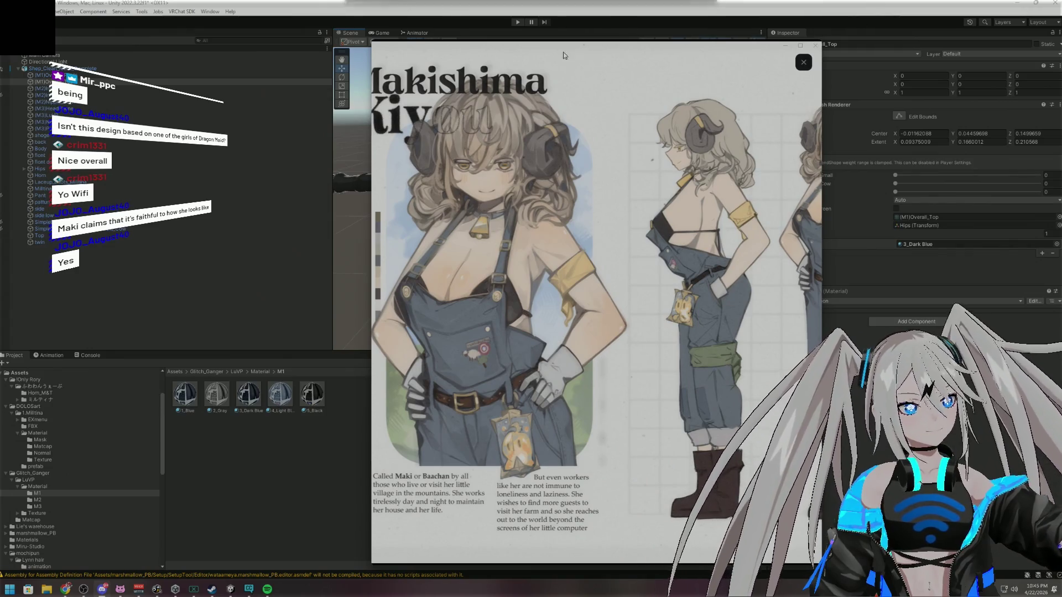
left_click_drag(697, 231, 387, 229)
left_click_drag(621, 232, 469, 231)
left_click_drag(653, 230, 719, 239)
left_click_drag(526, 235, 682, 237)
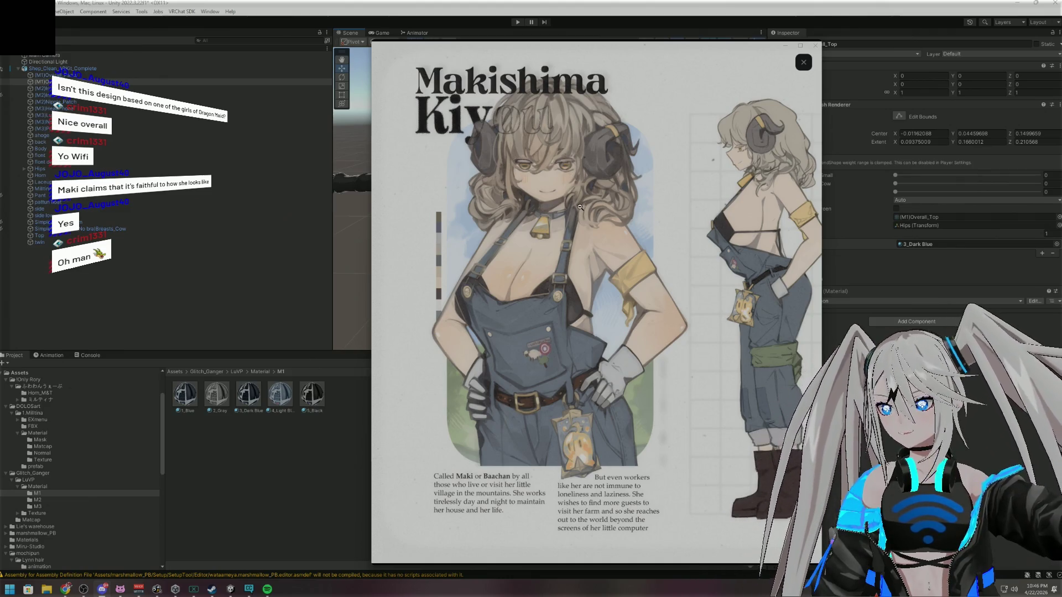
left_click_drag(706, 221, 521, 217)
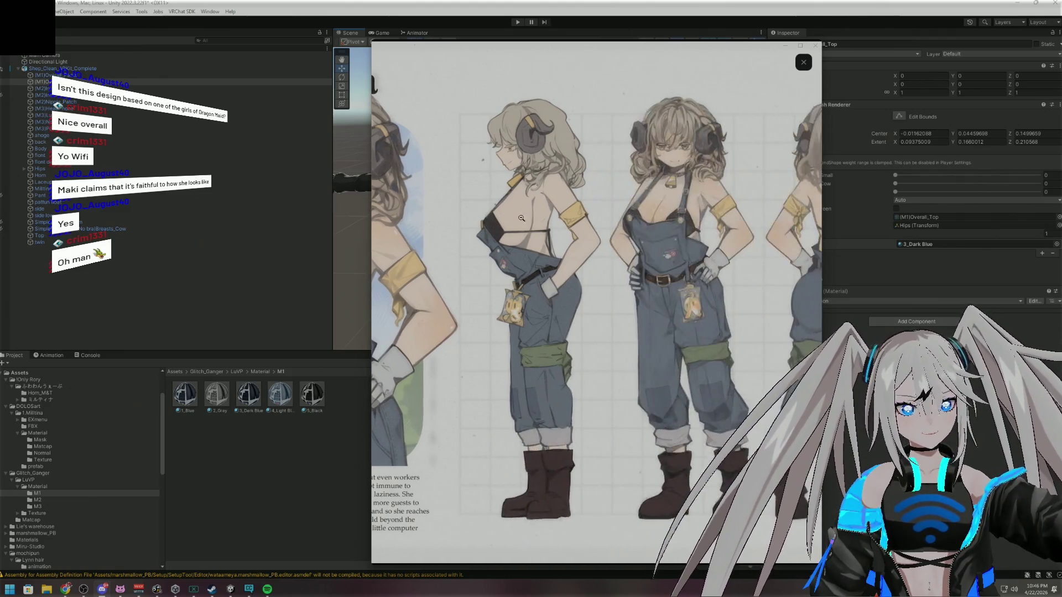
scroll(521, 217, "right", 10)
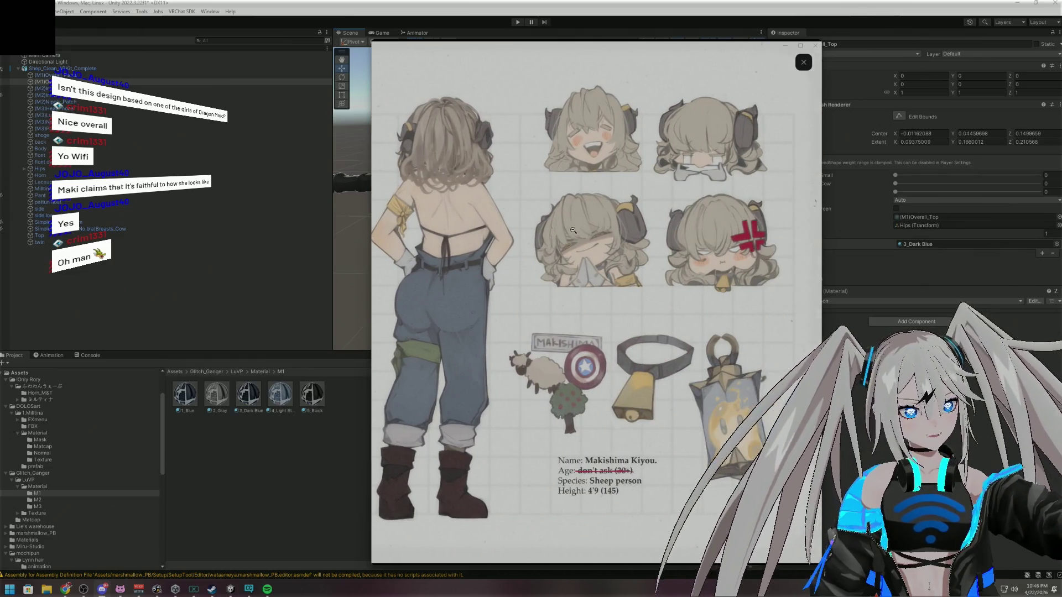
scroll(553, 219, "left", 5)
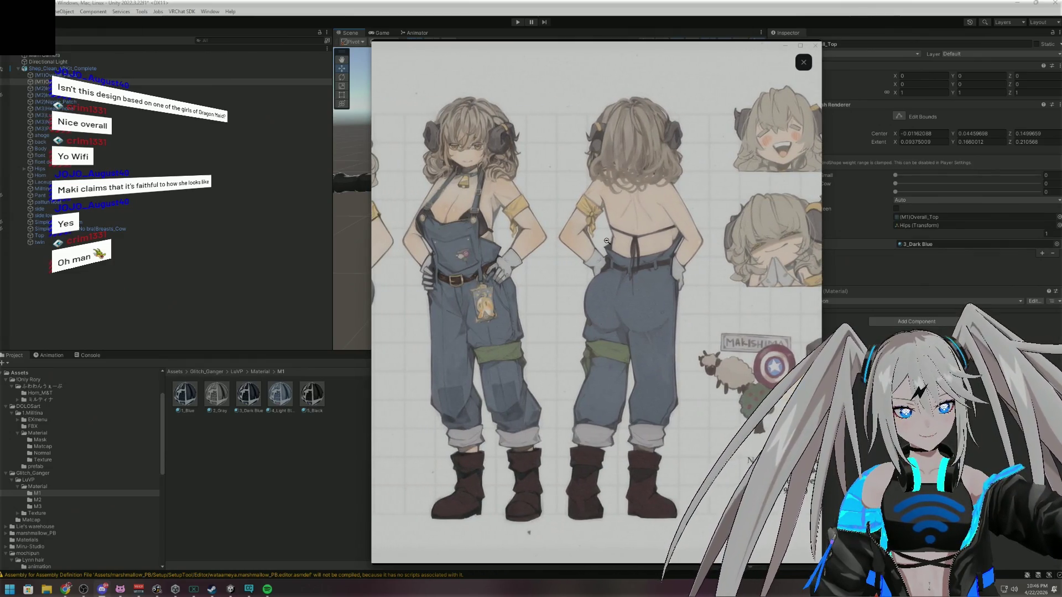
mouse_move(610, 241)
left_mouse_down()
mouse_move(569, 240)
mouse_move(746, 237)
left_mouse_up()
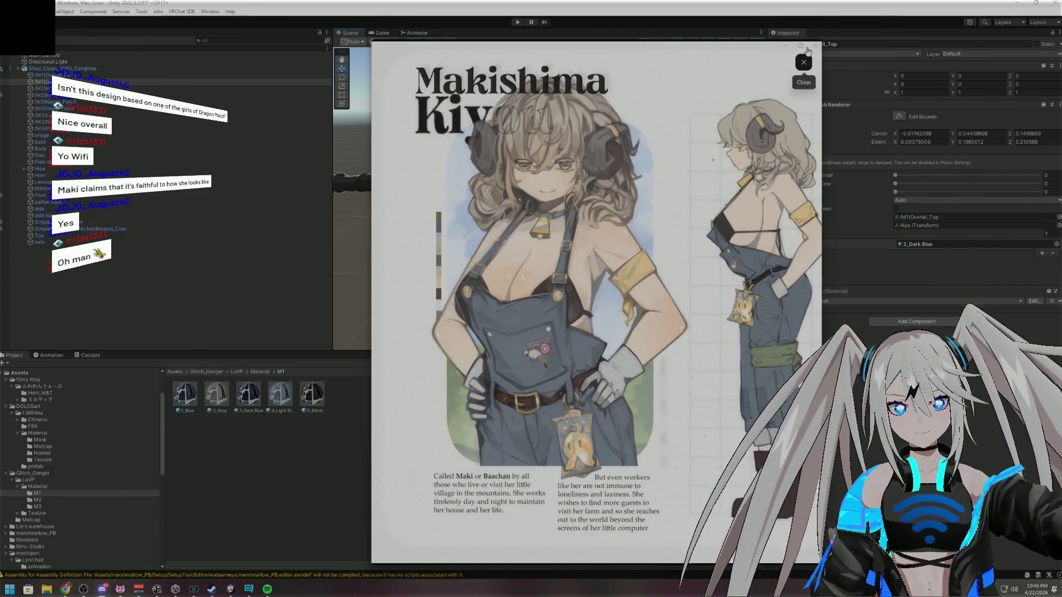
key("Escape")
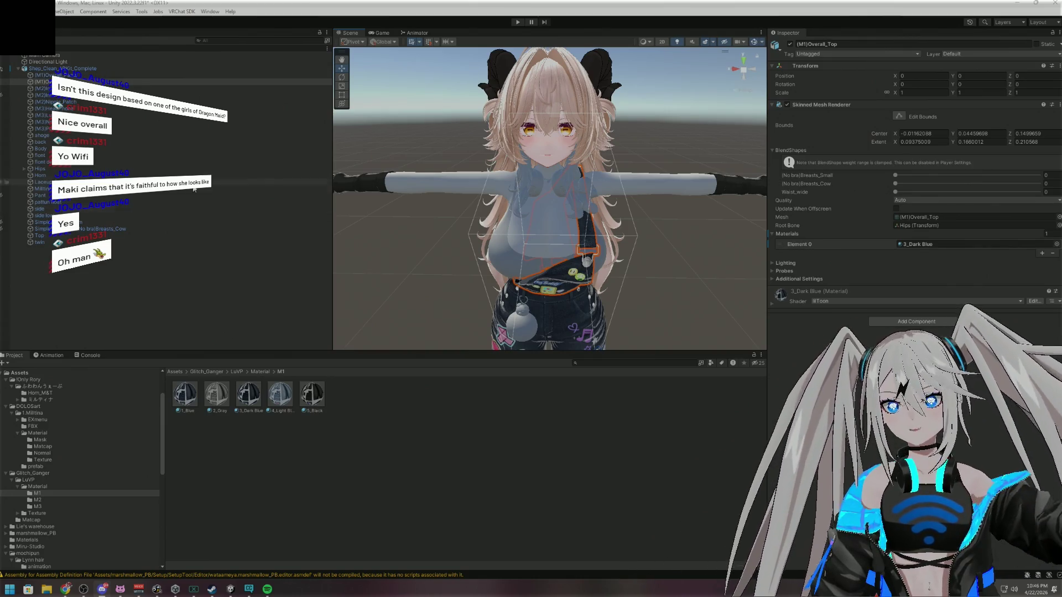
Zoom the Scene view onto the avatar's face, then bring up the GoXLR mixer
scroll(581, 83, "down", 2)
scroll(599, 151, "up", 2)
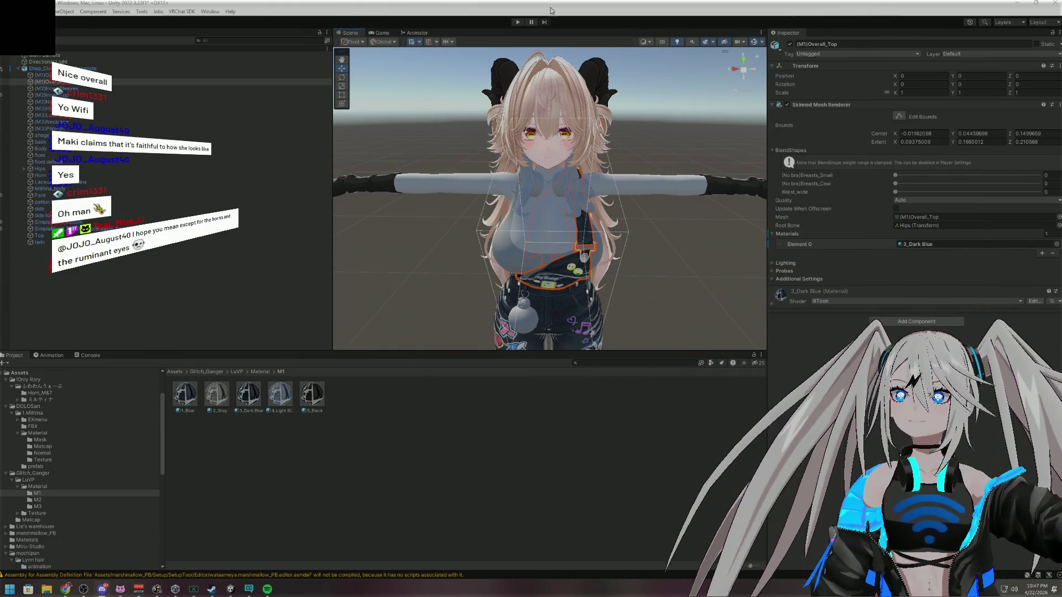
scroll(561, 88, "down", 5)
left_click_drag(561, 88, 579, 95)
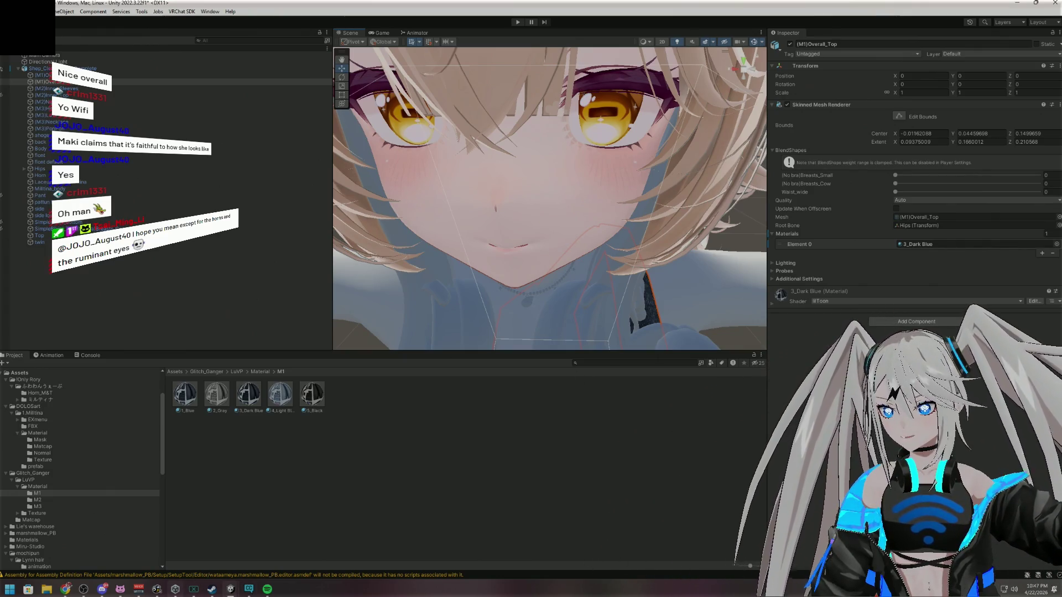
left_click(194, 592)
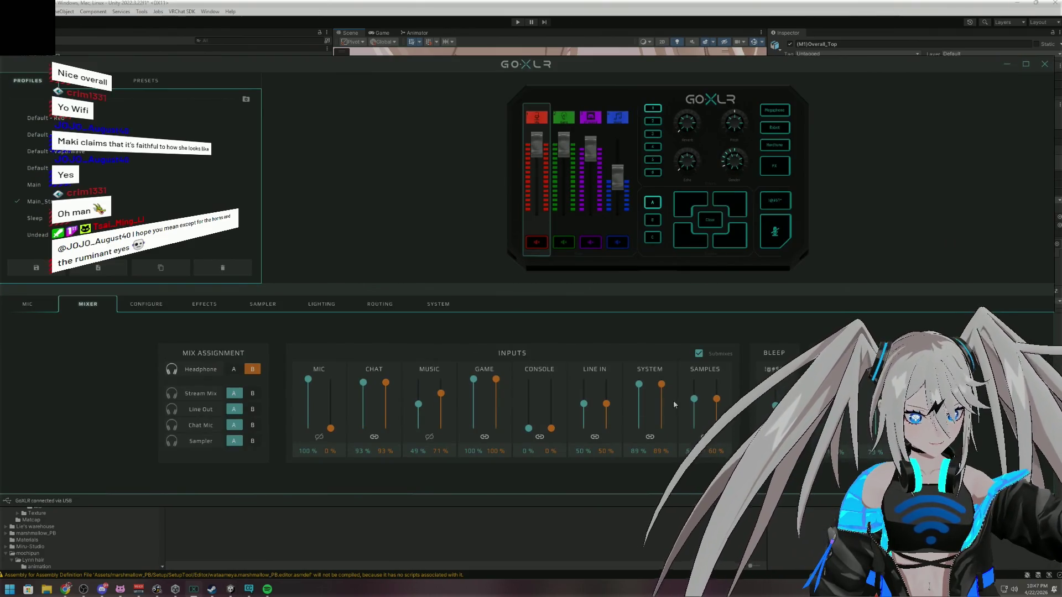
Lower GoXLR's second Music level from 71% to about 49%, link both levels, and minimize GoXLR
left_click_drag(441, 393, 441, 412)
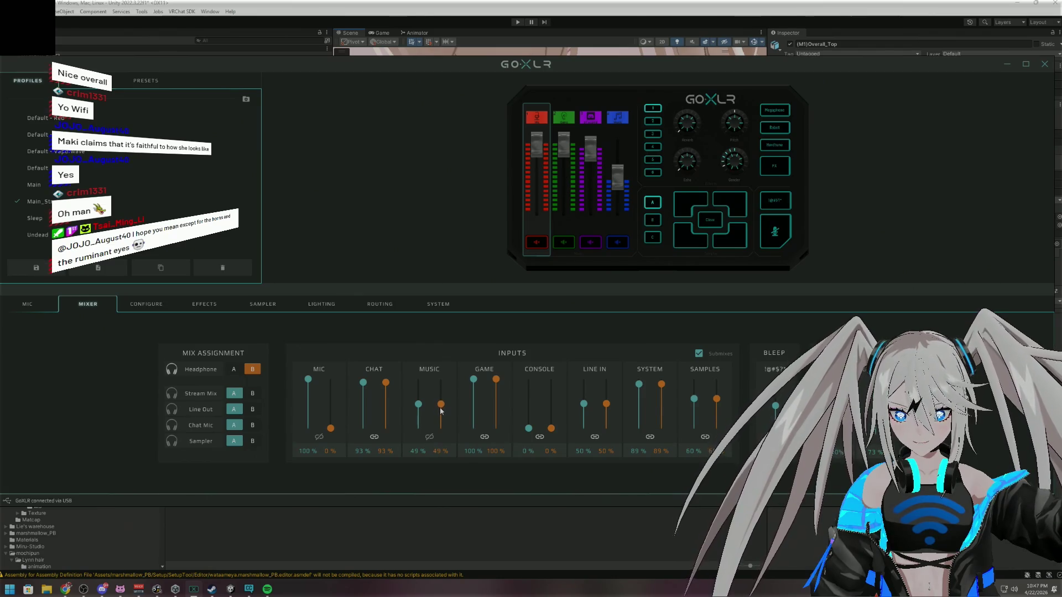
left_click_drag(441, 410, 441, 412)
left_click(430, 437)
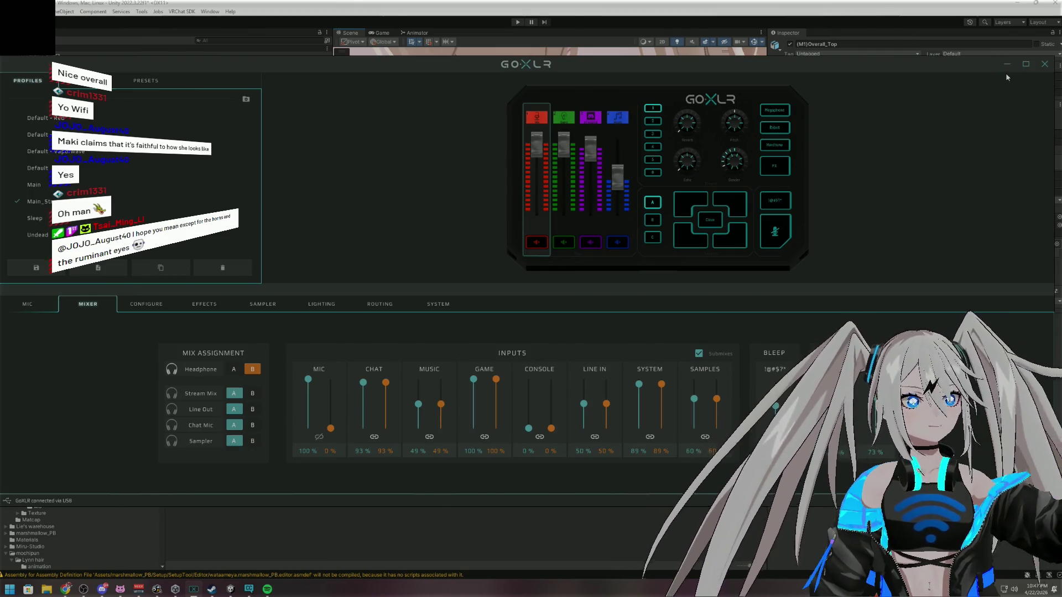
left_click(1006, 64)
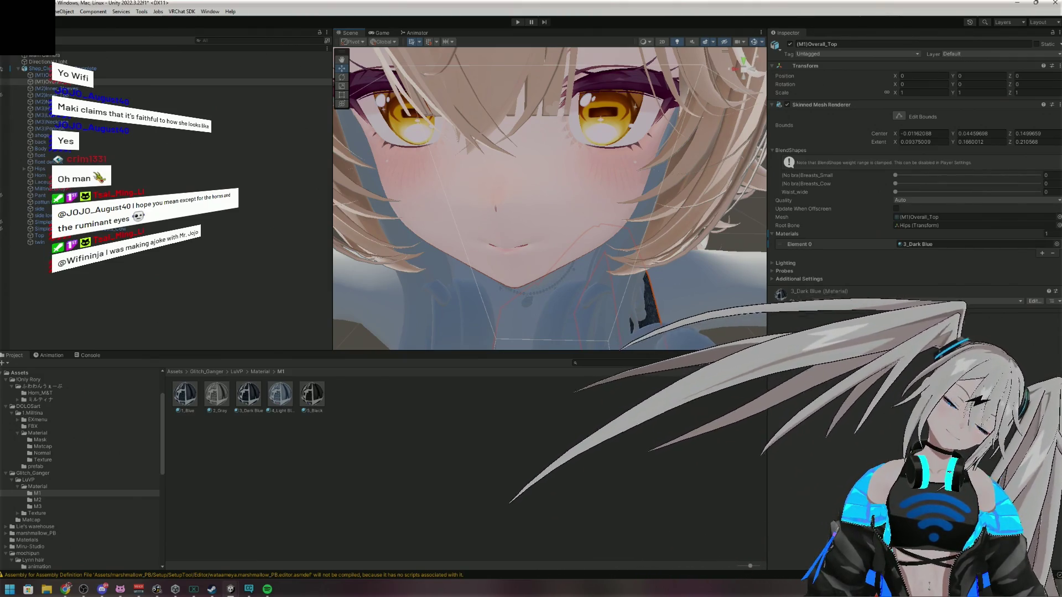
Zoom and orbit around the avatar, then frame the whole avatar from the front with F
scroll(556, 221, "down", 5)
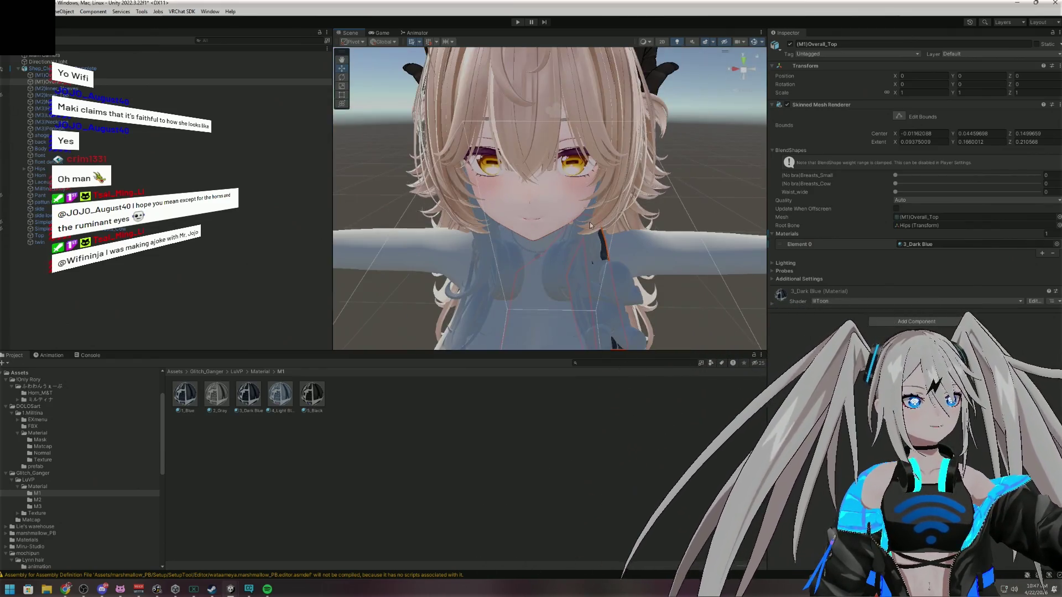
scroll(571, 167, "up", 5)
scroll(602, 158, "down", 4)
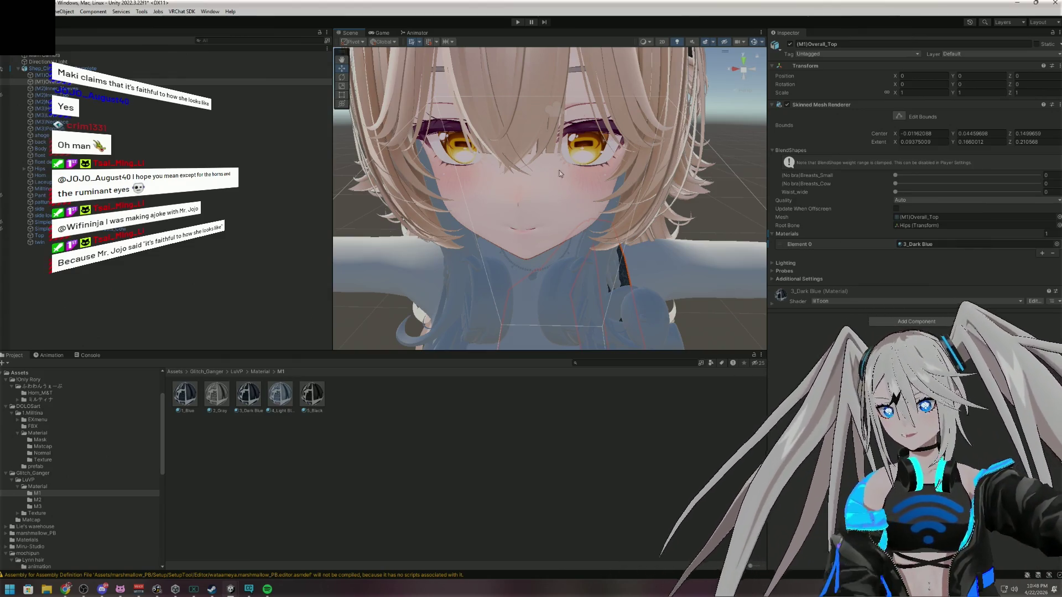
scroll(626, 176, "down", 5)
left_click_drag(619, 161, 708, 227)
key("f")
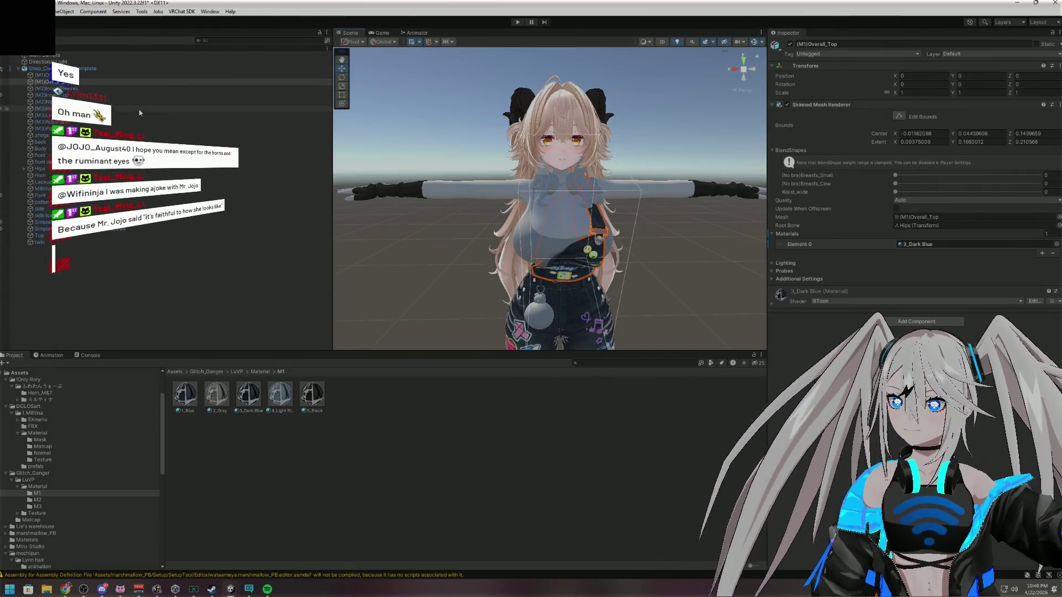
left_click(119, 88)
left_click(118, 94)
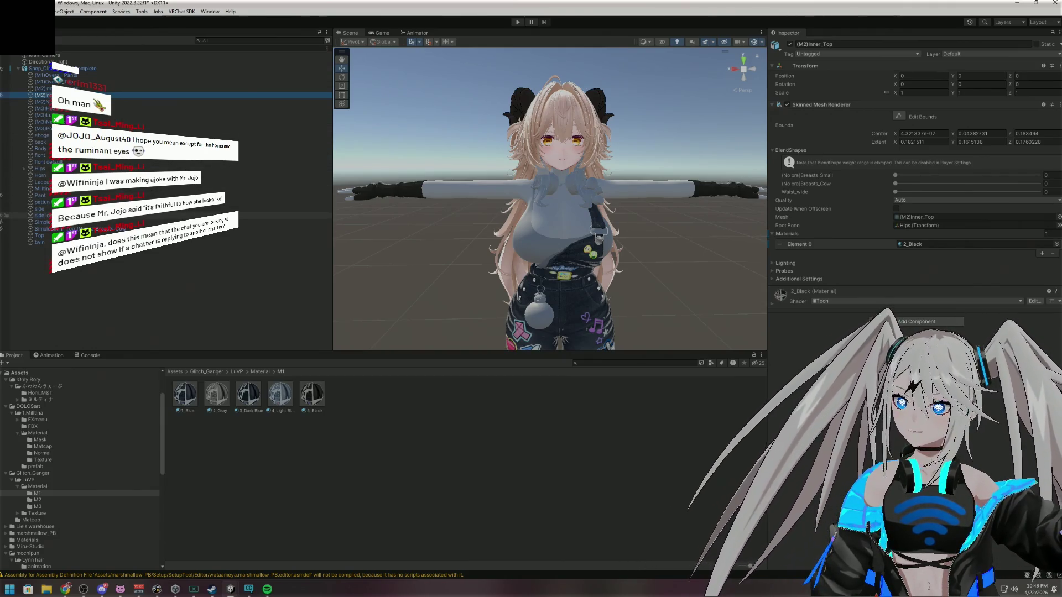
left_click(201, 104)
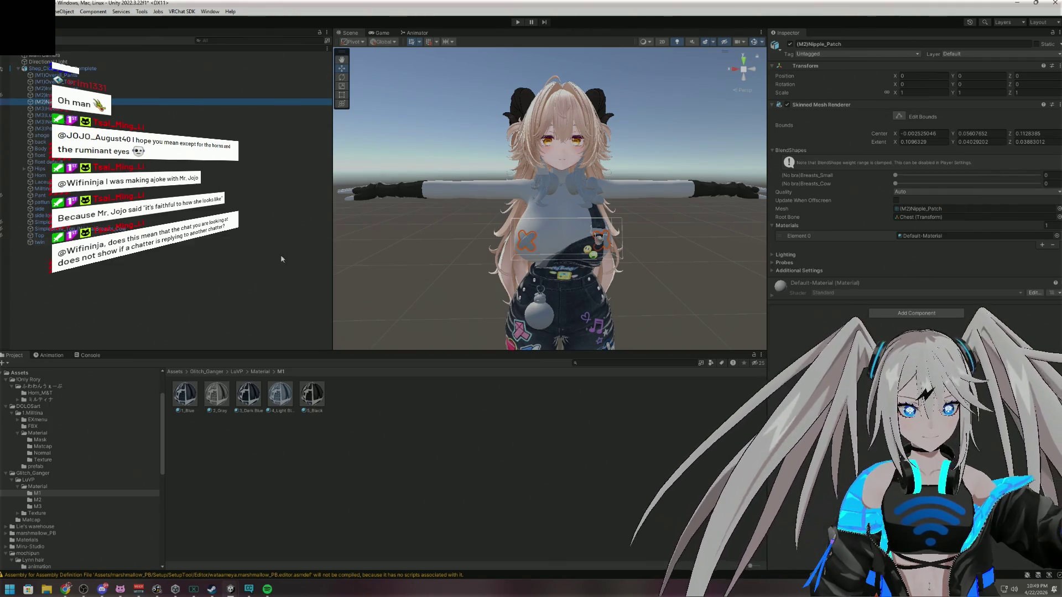
Apply the 3_Dark Blue material to the X-shaped chest patch
scroll(632, 258, "up", 10)
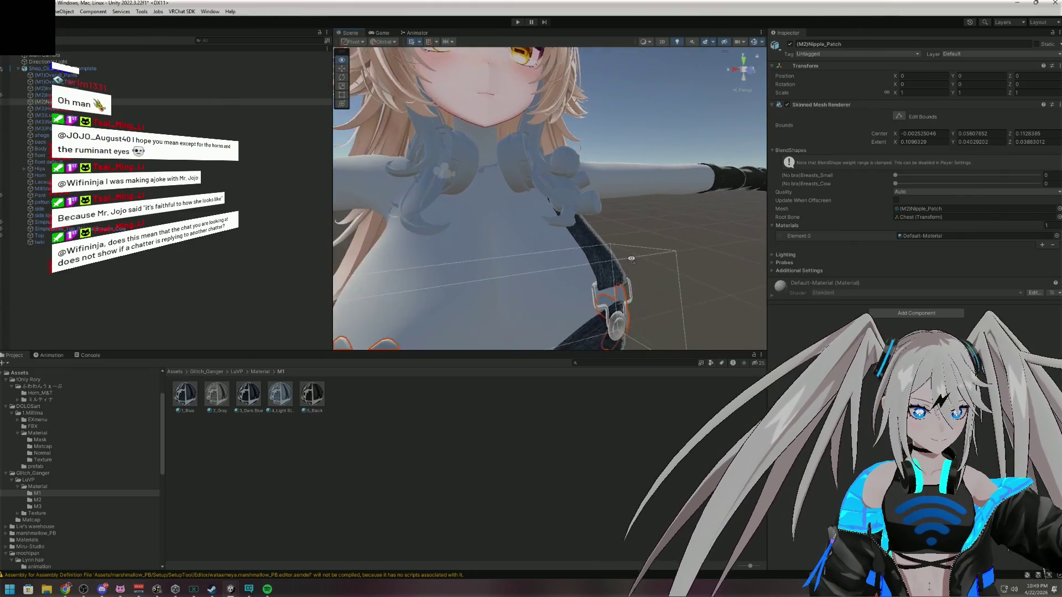
scroll(631, 258, "down", 10)
scroll(651, 274, "up", 6)
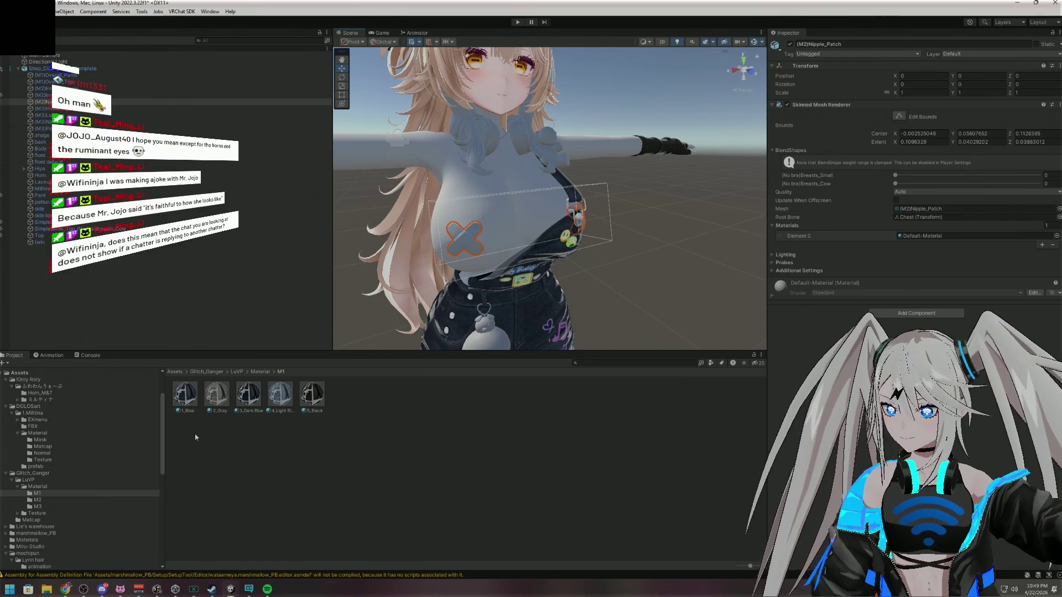
left_click_drag(245, 402, 485, 430)
mouse_move(426, 326)
left_mouse_down()
mouse_move(464, 246)
mouse_move(248, 456)
left_mouse_up()
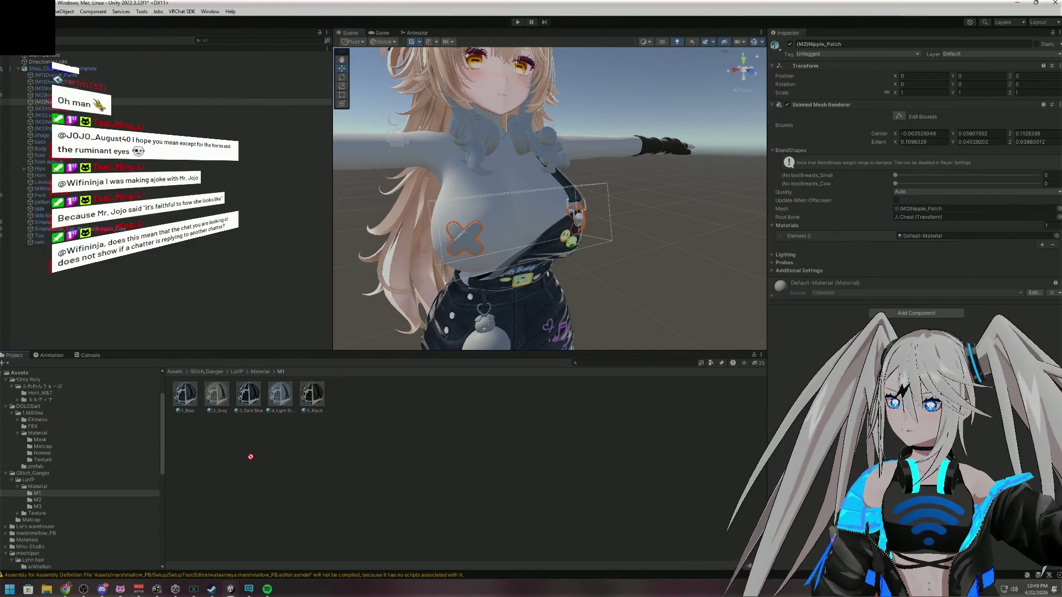
mouse_move(464, 451)
left_mouse_down()
mouse_move(472, 235)
mouse_move(374, 459)
left_mouse_up()
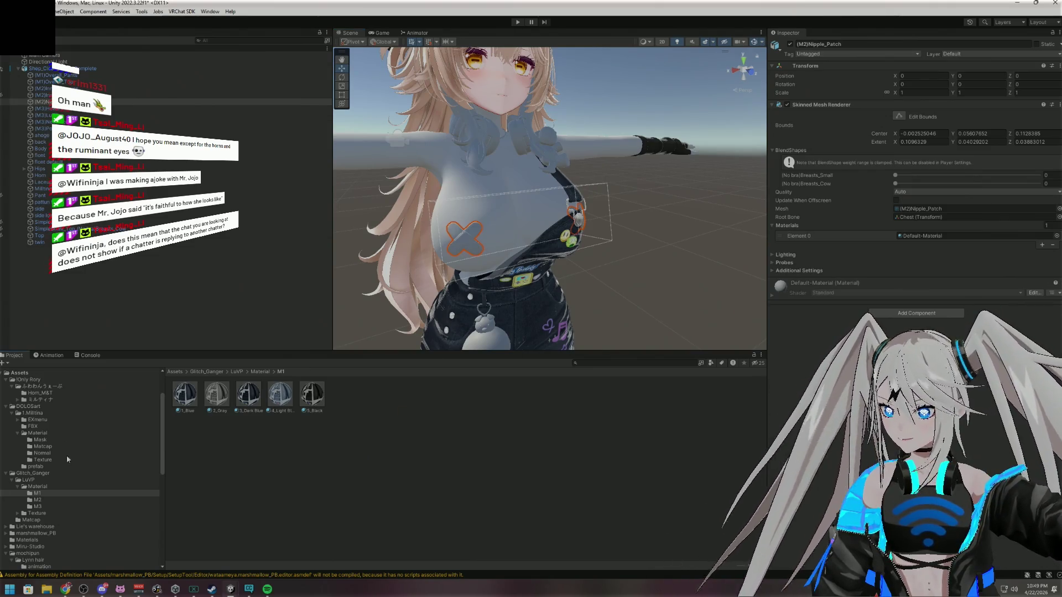
Give the chest patch M2's 2_Black material and hide it in the Hierarchy
left_click(38, 500)
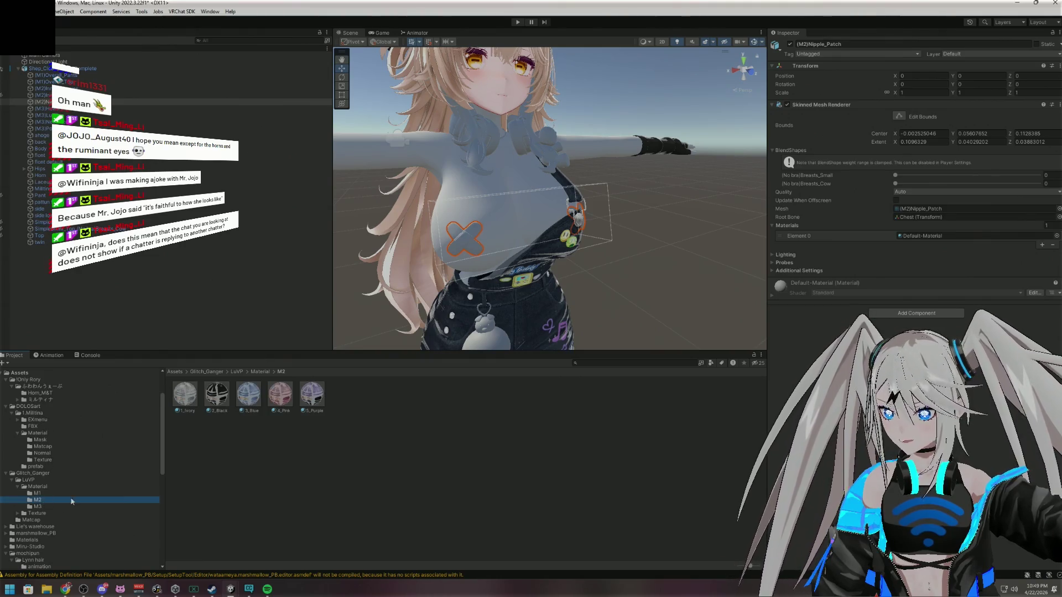
mouse_move(215, 396)
left_mouse_down()
mouse_move(306, 452)
mouse_move(461, 239)
left_mouse_up()
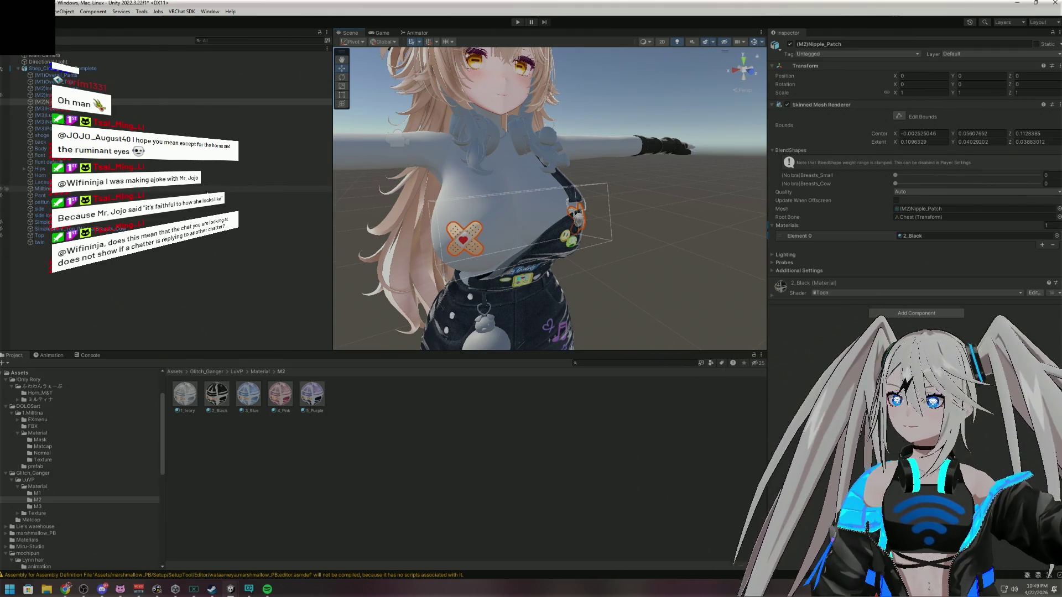
left_click(3, 238)
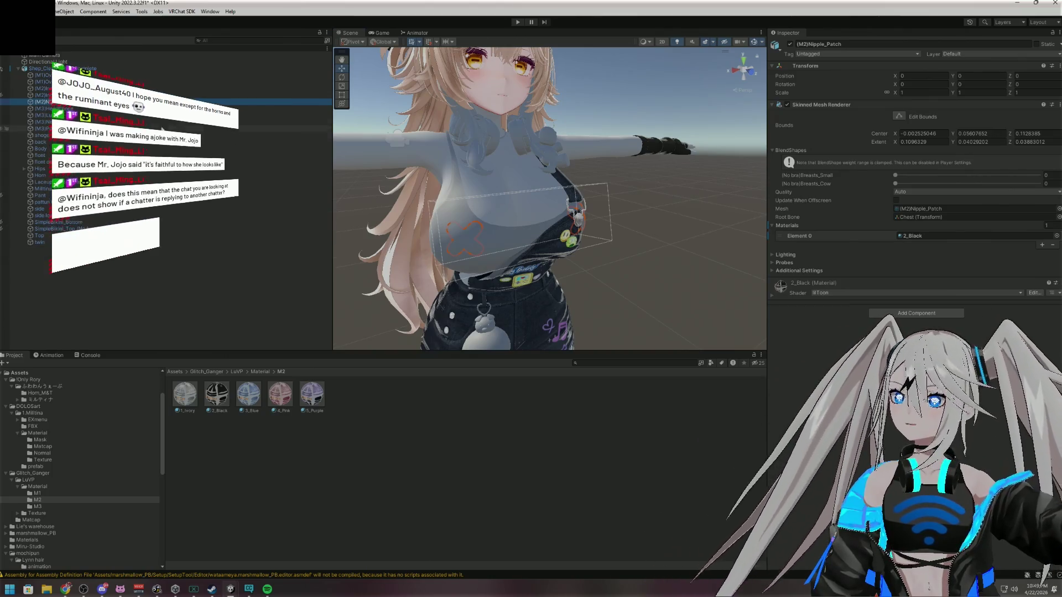
left_click(101, 110)
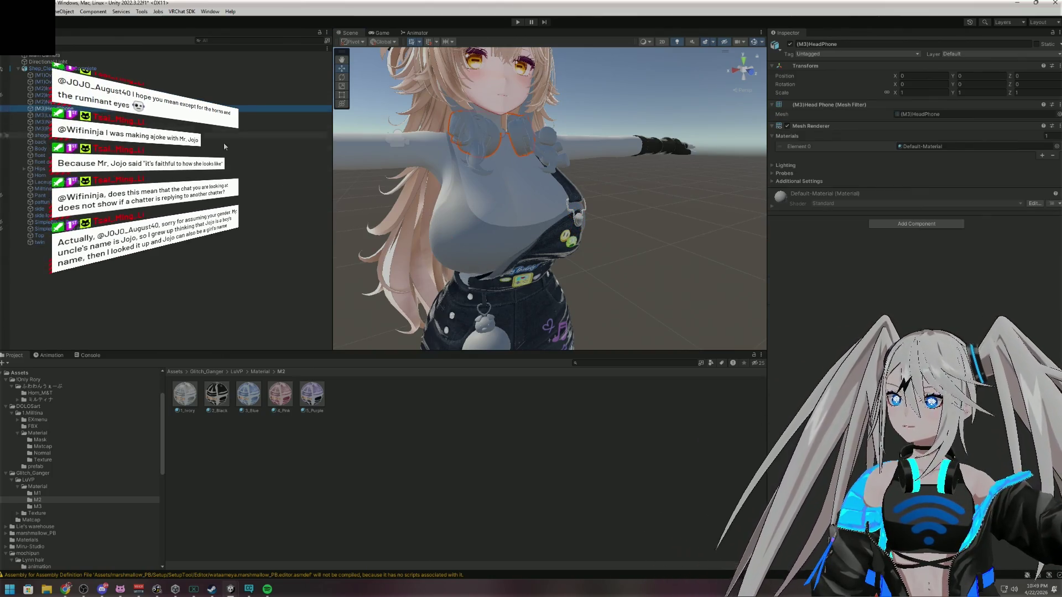
Apply the 3_5_Black material from the M3 folder to the headphones
left_click(37, 507)
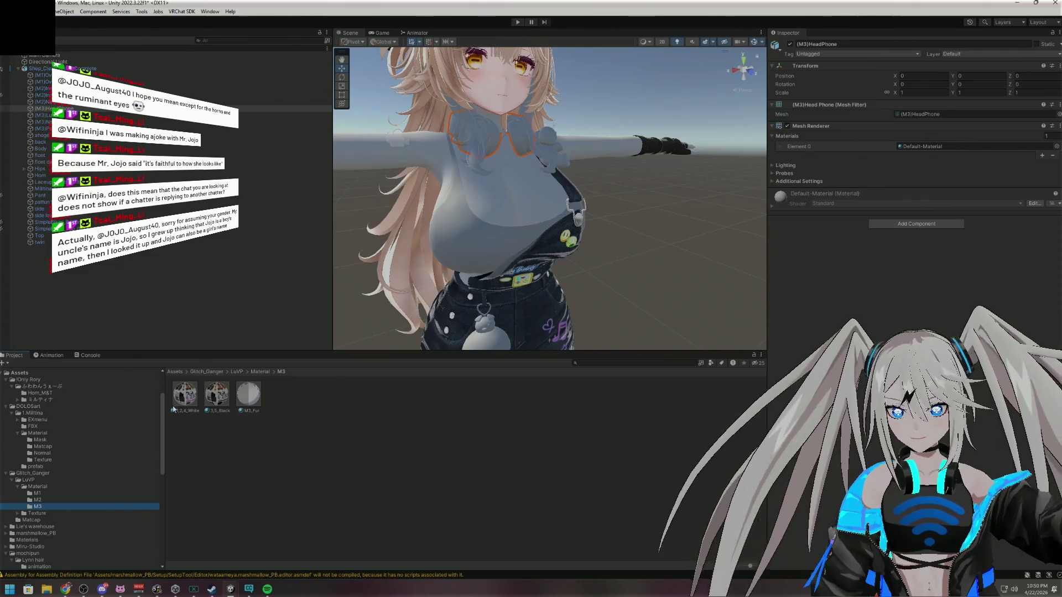
mouse_move(216, 394)
left_mouse_down()
mouse_move(420, 182)
mouse_move(485, 166)
mouse_move(491, 137)
left_mouse_up()
mouse_move(622, 115)
left_mouse_down()
mouse_move(404, 40)
mouse_move(569, 100)
left_mouse_up()
scroll(477, 61, "up", 3)
scroll(477, 60, "down", 5)
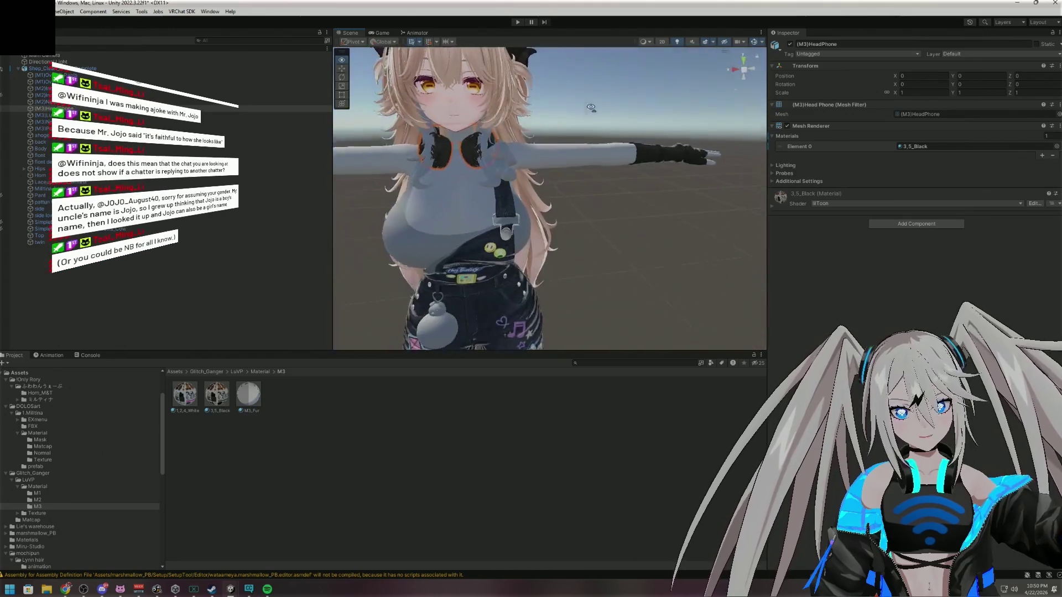
scroll(570, 100, "down", 3)
left_click_drag(639, 131, 559, 114)
scroll(559, 114, "up", 5)
scroll(559, 114, "down", 3)
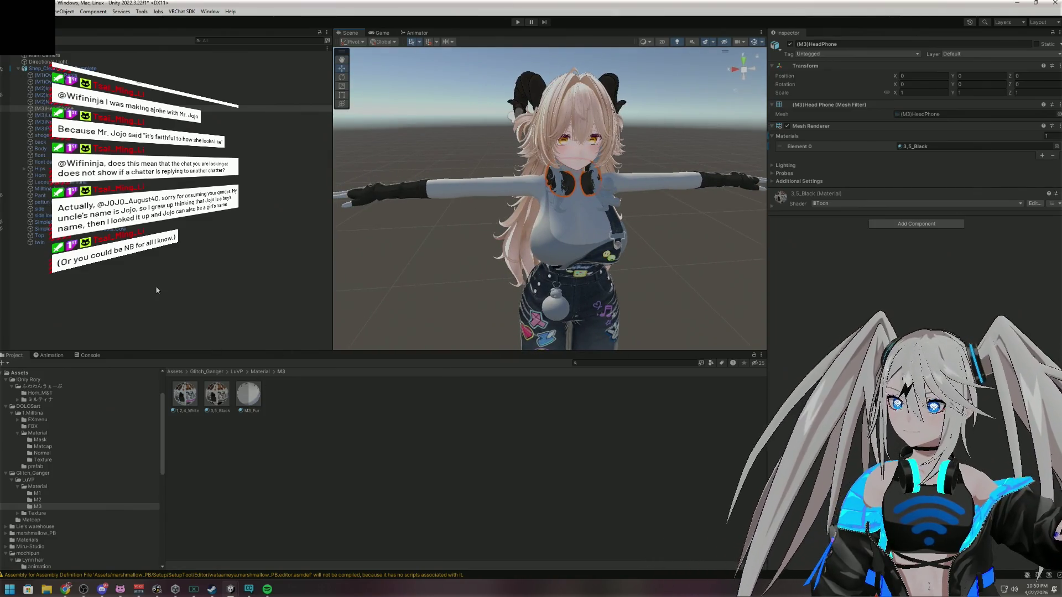
Give the LuVP plush, the necklace and PonPon's Element 1 the 3_5_Black material
left_click(249, 116)
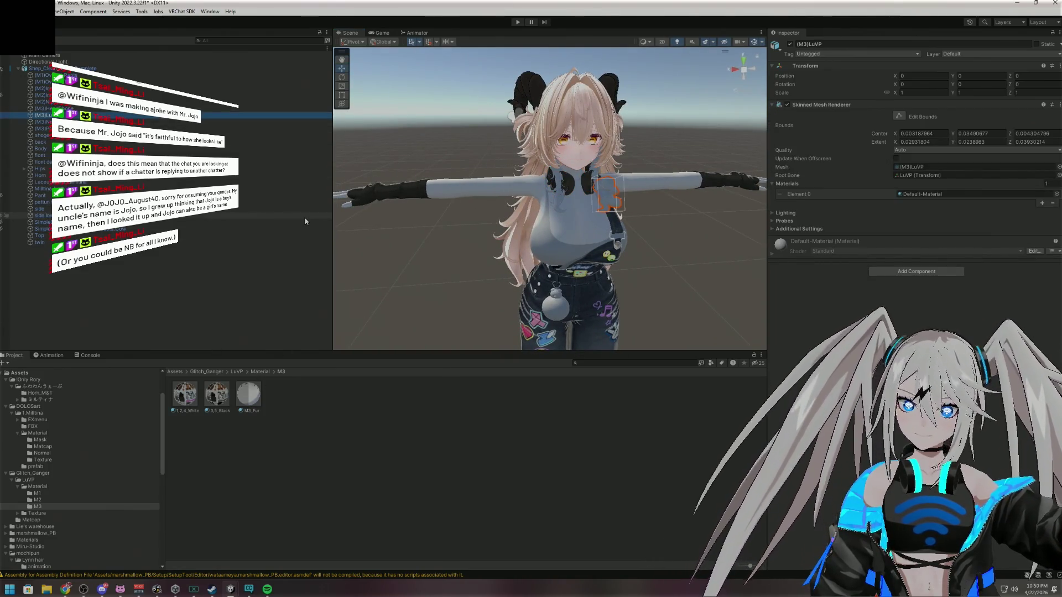
mouse_move(215, 388)
left_mouse_down()
mouse_move(690, 358)
mouse_move(613, 192)
left_mouse_up()
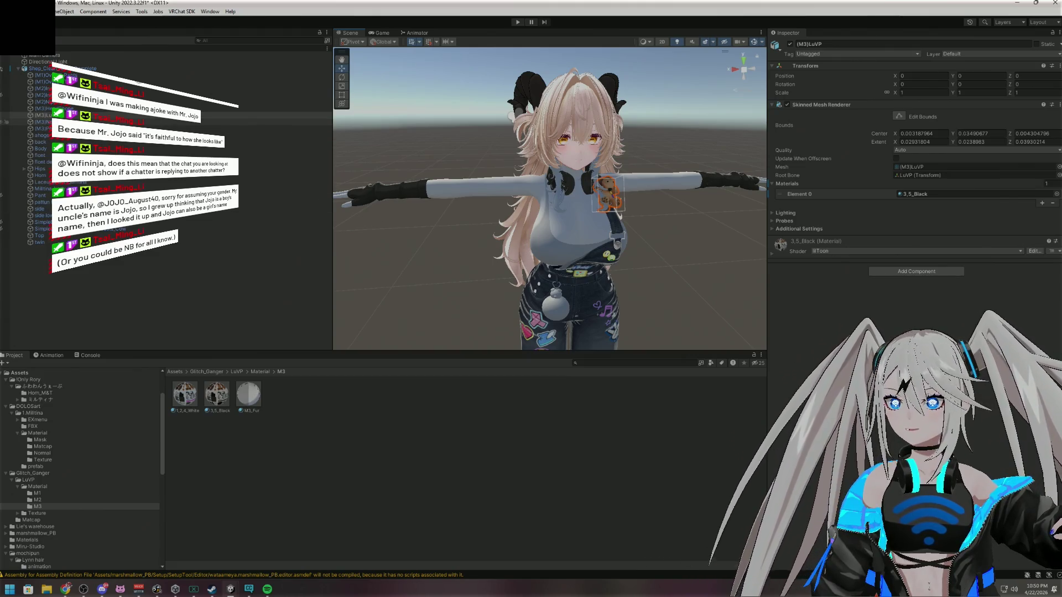
left_click(248, 122)
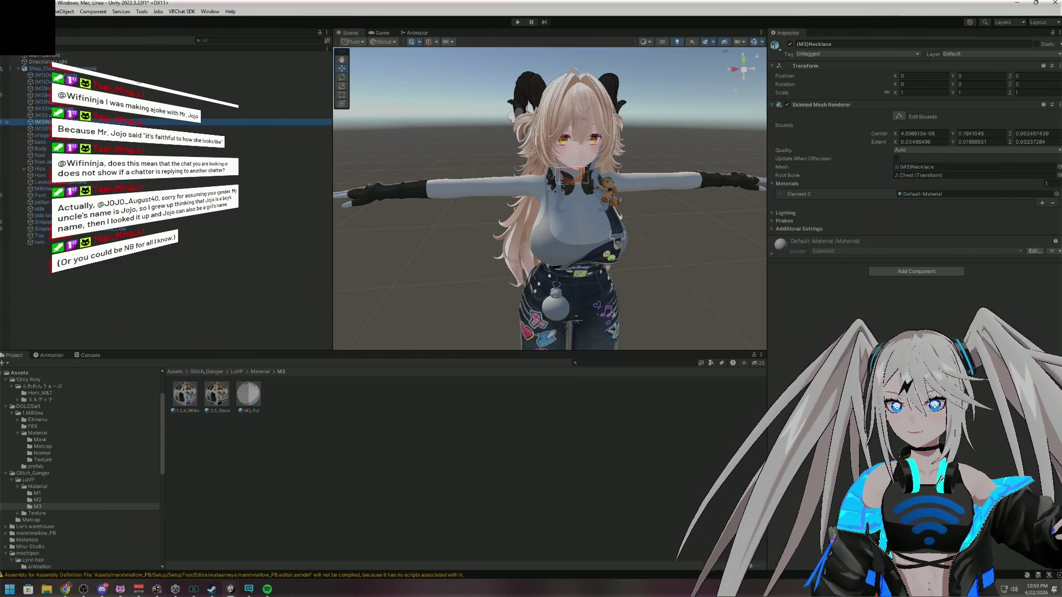
left_click(222, 392)
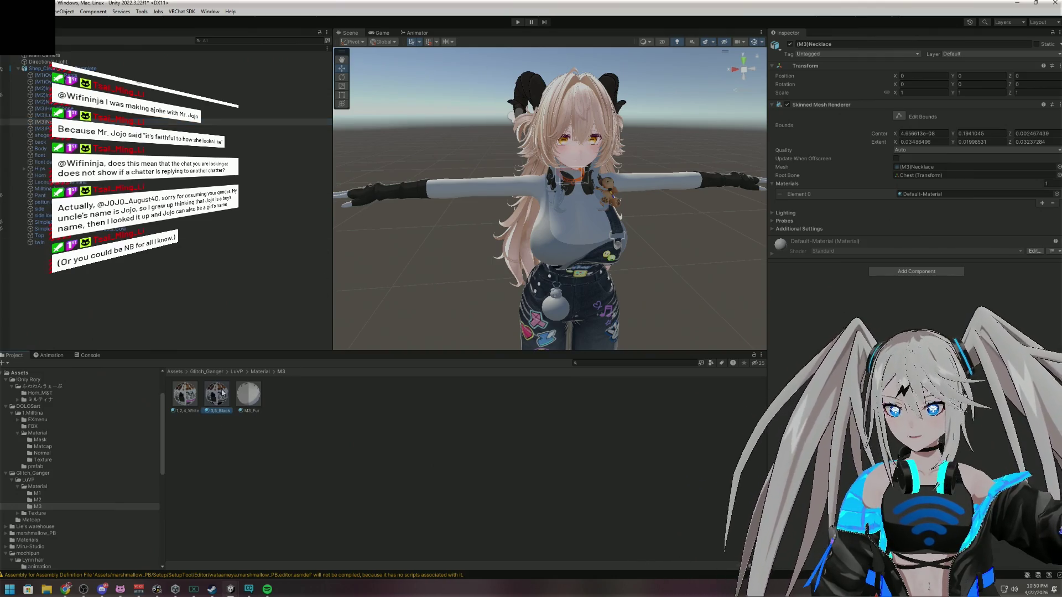
left_click_drag(684, 477, 918, 195)
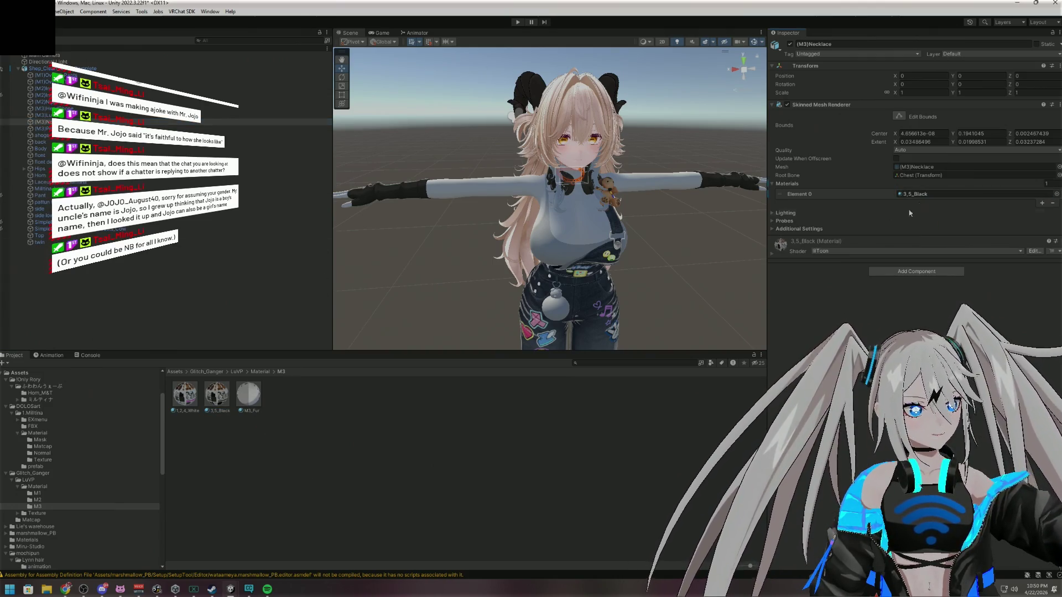
left_click(122, 128)
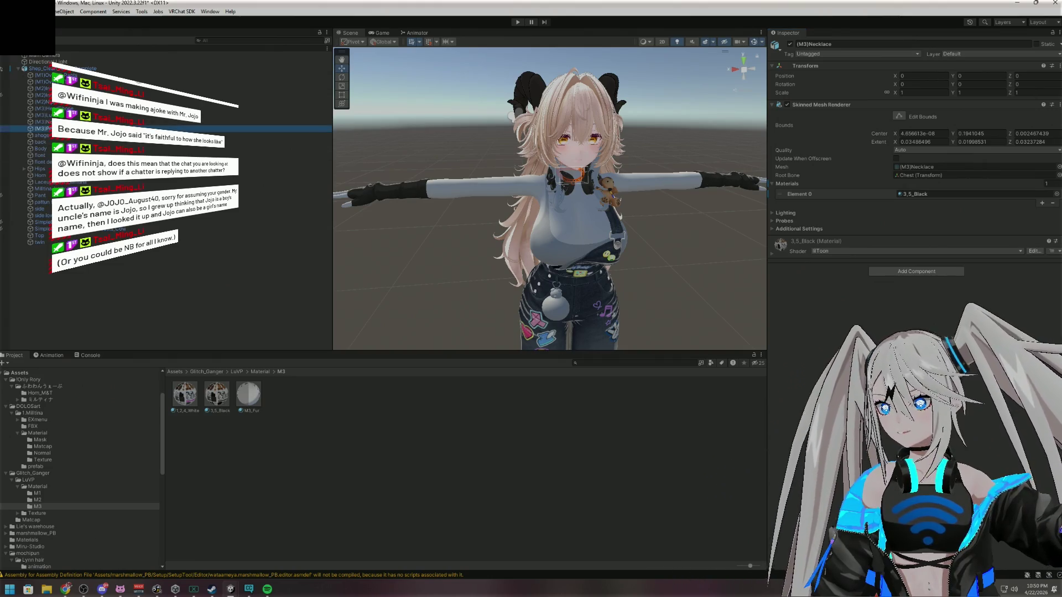
mouse_move(220, 394)
left_mouse_down()
mouse_move(417, 500)
mouse_move(551, 316)
left_mouse_up()
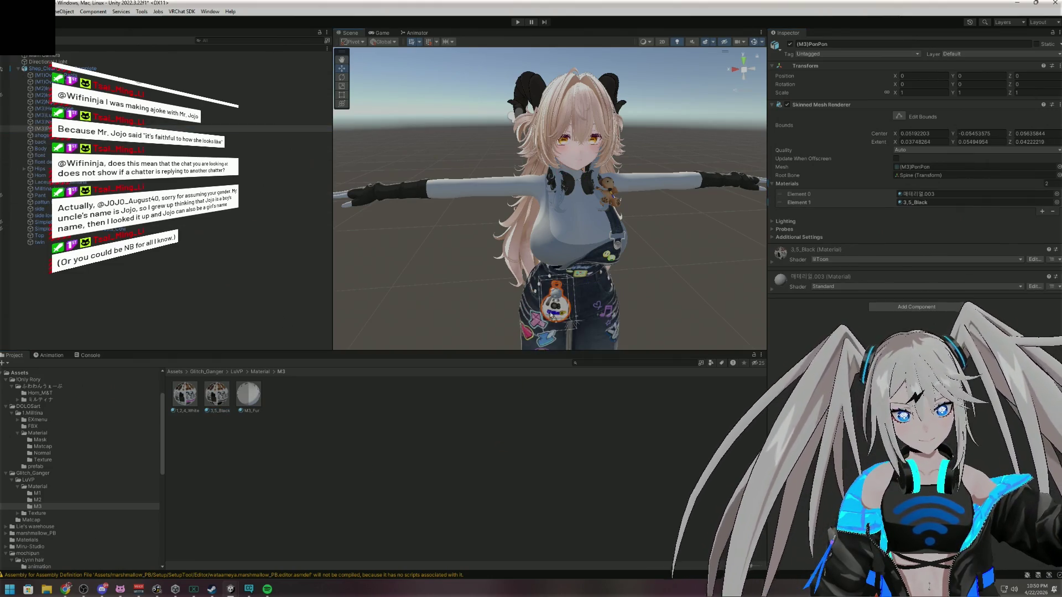
scroll(593, 342, "up", 8)
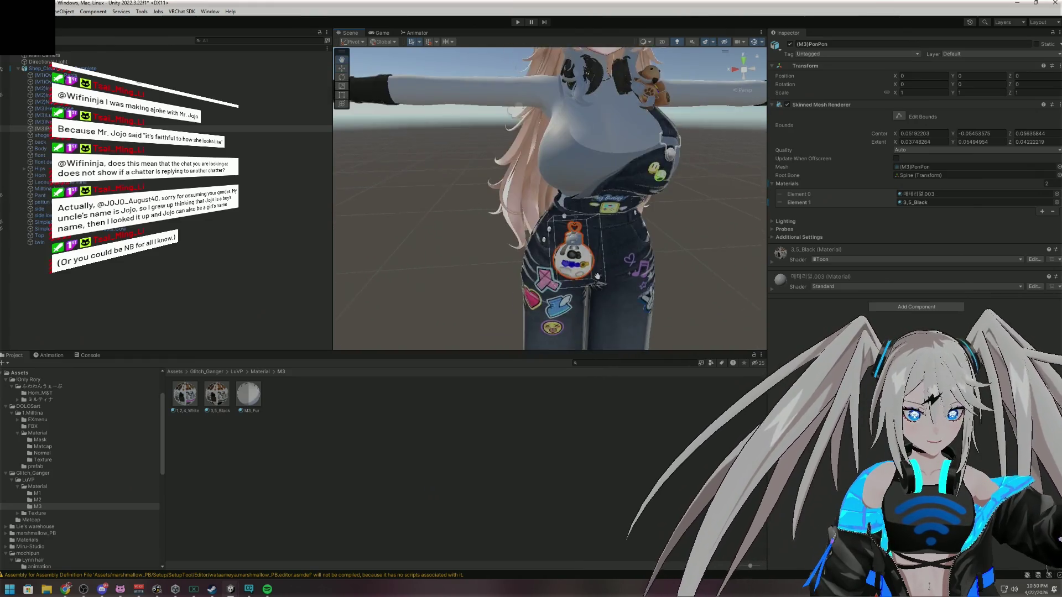
left_click_drag(628, 273, 642, 298, "alt")
mouse_move(217, 394)
left_mouse_down()
mouse_move(571, 282)
mouse_move(561, 227)
left_mouse_up()
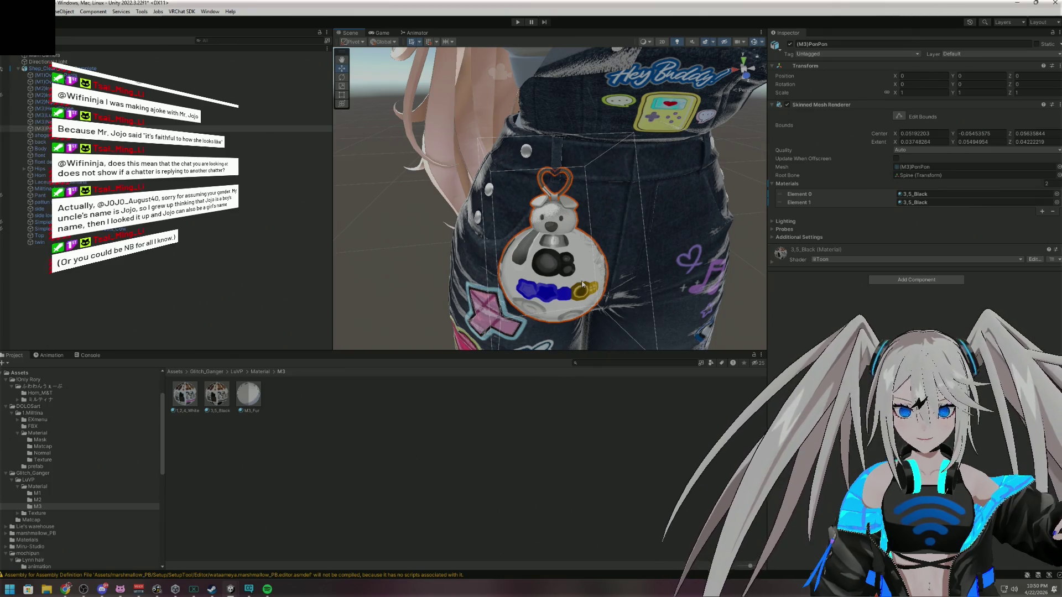
mouse_move(642, 257)
left_mouse_down("alt")
mouse_move(486, 251)
mouse_move(613, 201)
mouse_move(633, 230)
mouse_move(654, 237)
mouse_move(499, 294)
left_mouse_up("alt")
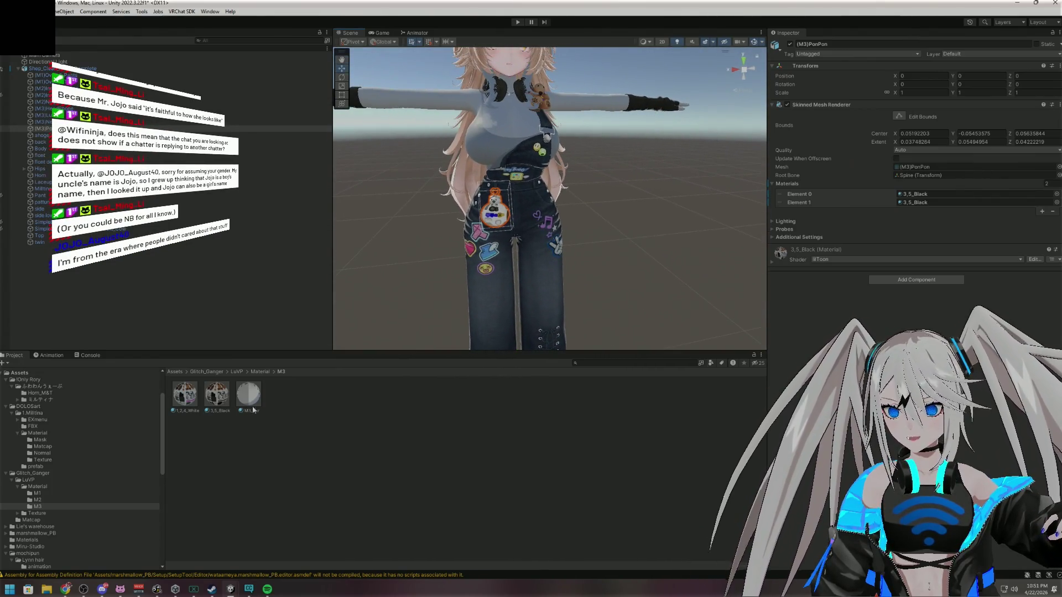
mouse_move(253, 410)
left_mouse_down()
mouse_move(396, 438)
mouse_move(1000, 218)
mouse_move(951, 204)
left_mouse_up()
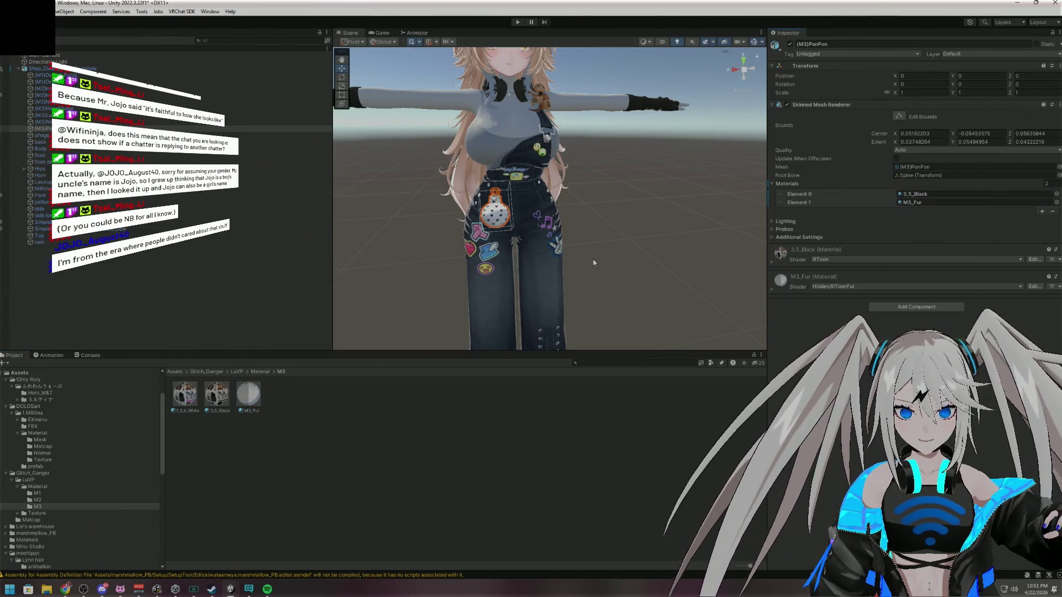
scroll(472, 212, "up", 4)
scroll(471, 211, "up", 10)
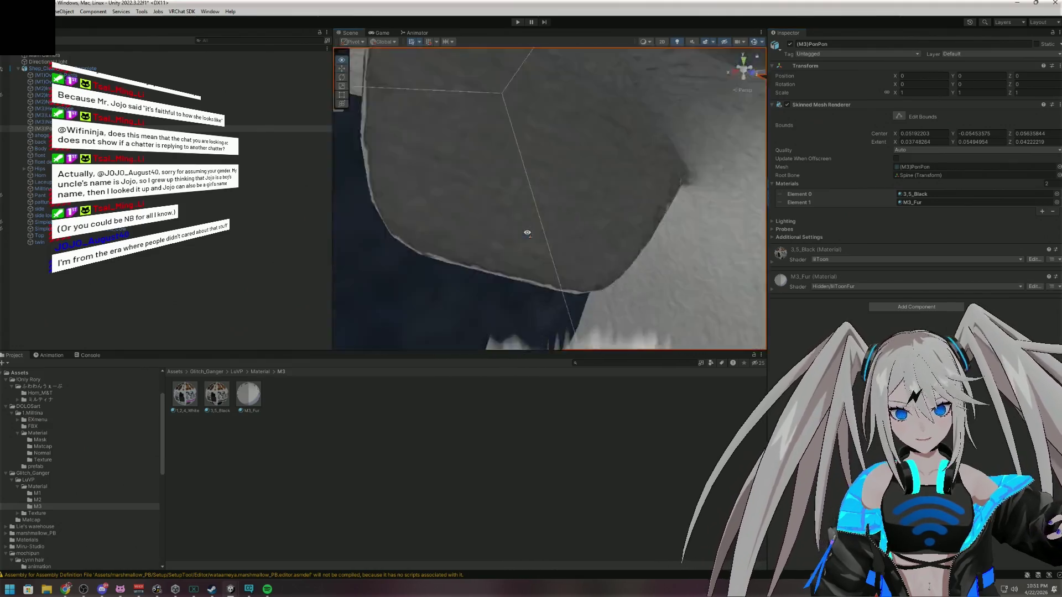
scroll(527, 233, "down", 10)
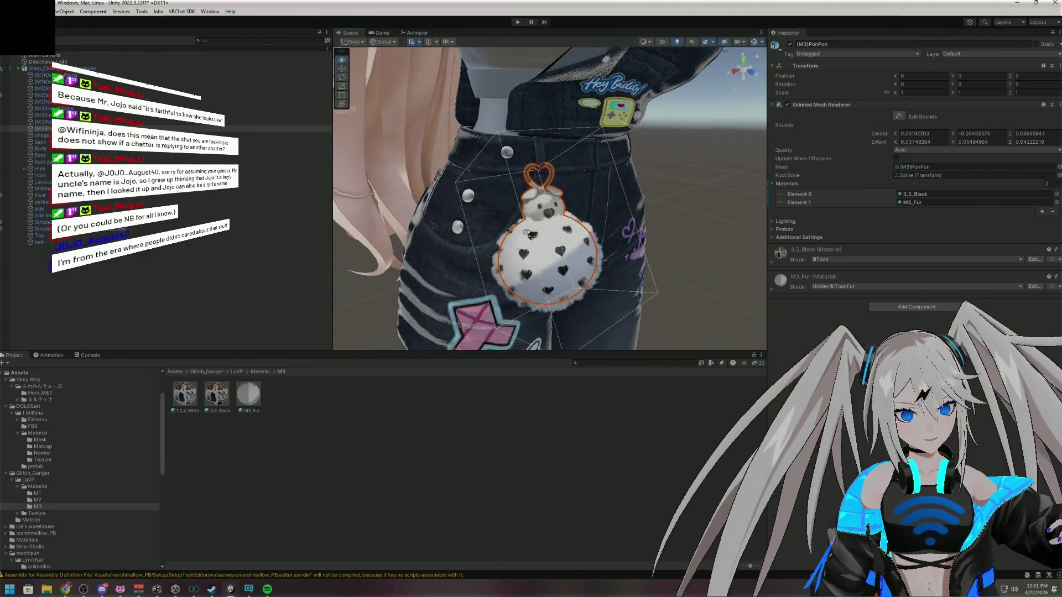
scroll(527, 233, "down", 15)
left_click_drag(443, 173, 437, 203)
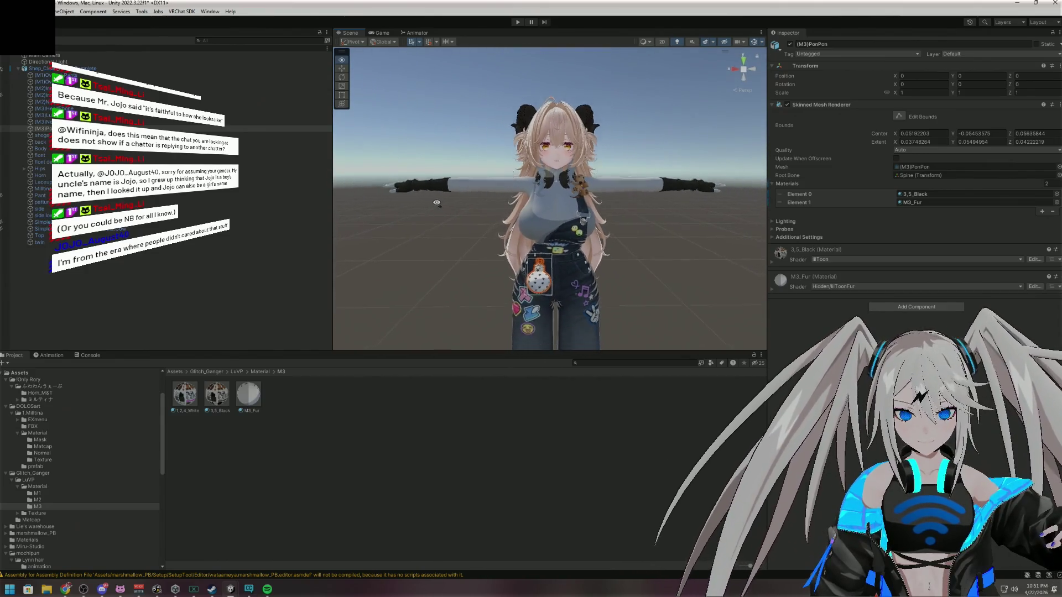
scroll(437, 203, "up", 5)
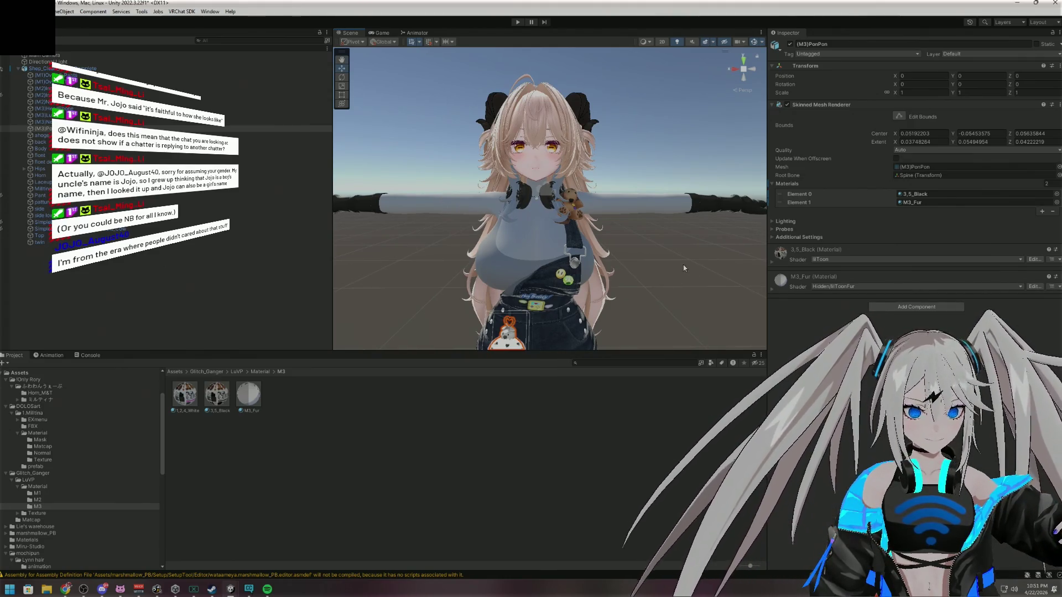
left_click_drag(759, 285, 683, 265)
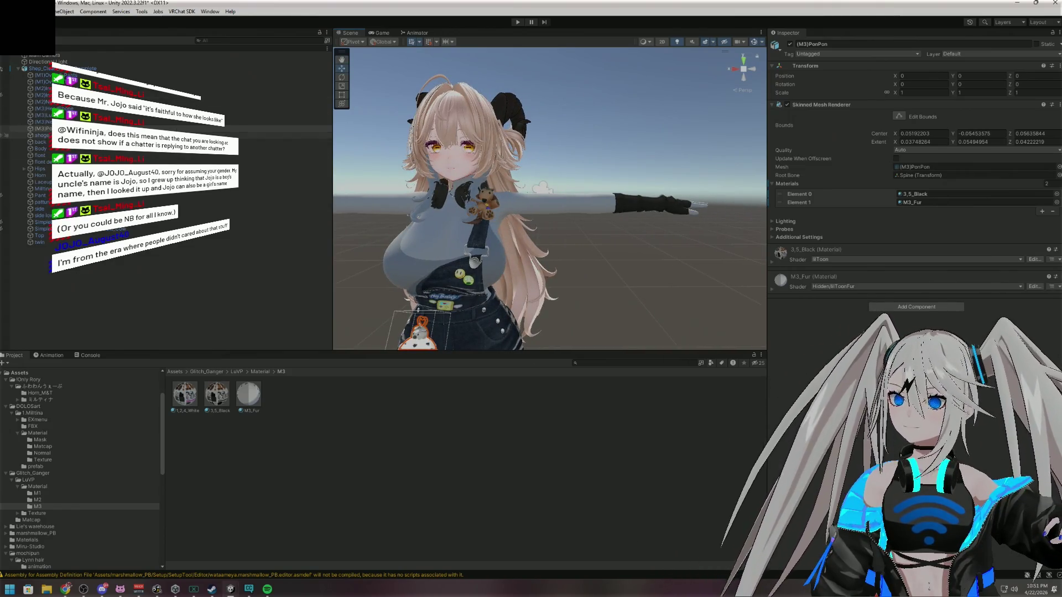
left_click_drag(390, 209, 468, 210)
left_click(110, 135)
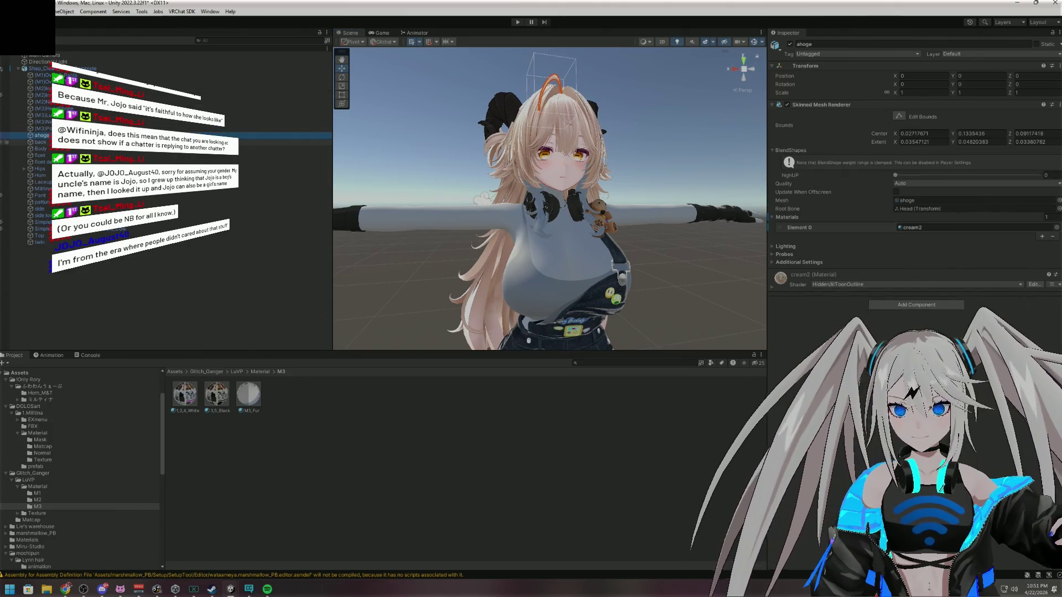
Select the Milltina_body mesh and compare the Milltina_Body and FlatChest textures in DOLOSart
left_click(57, 149)
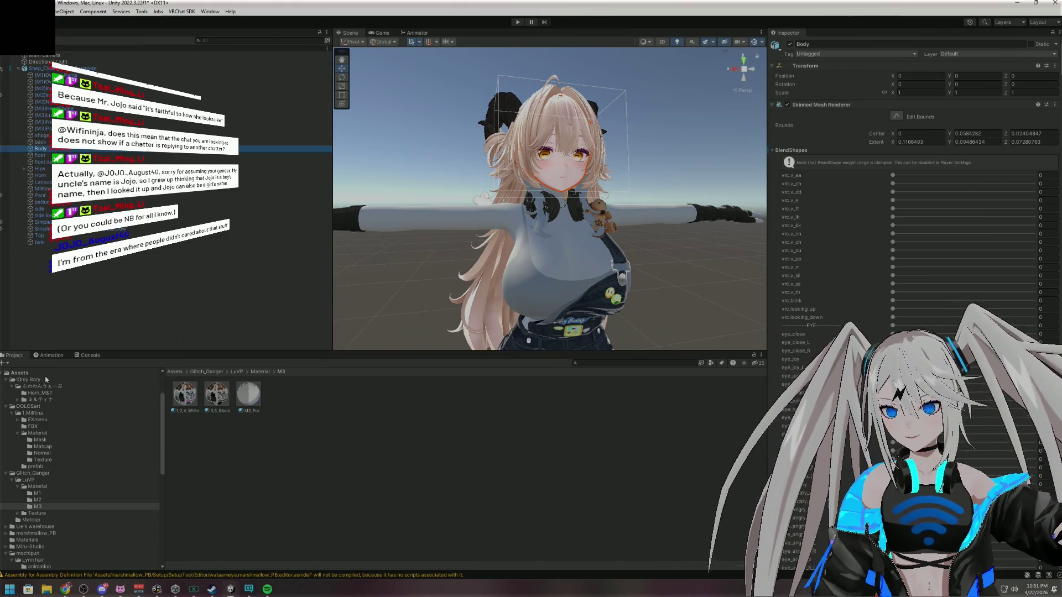
left_click(20, 373)
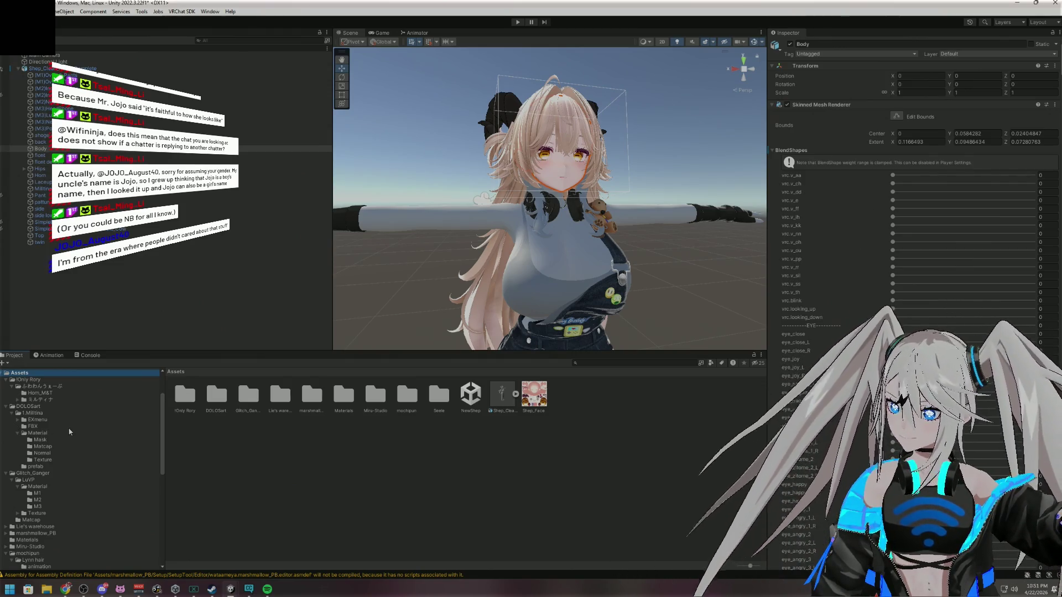
left_click(25, 406)
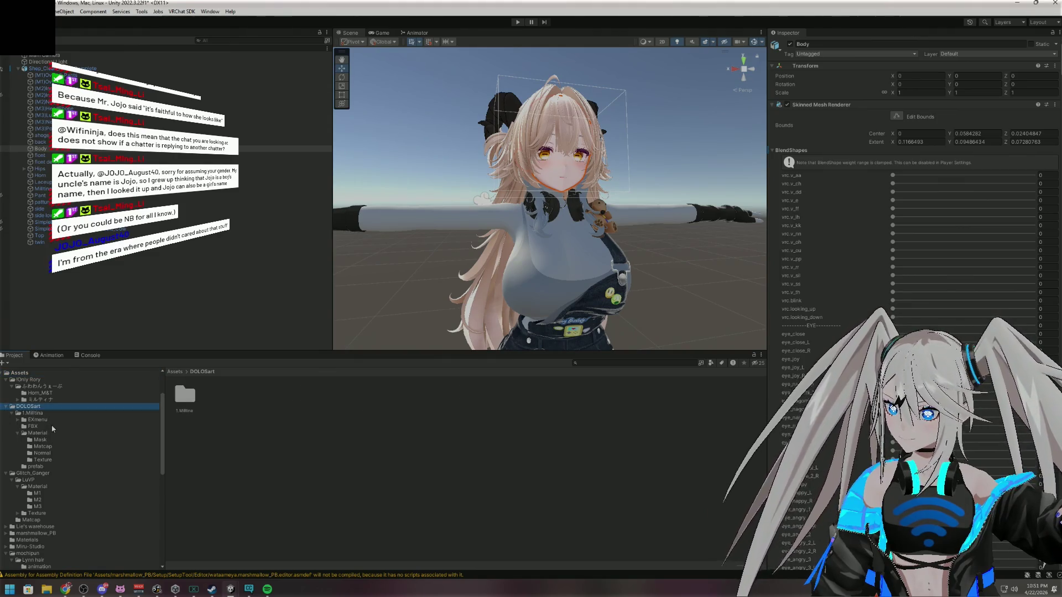
left_click(43, 460)
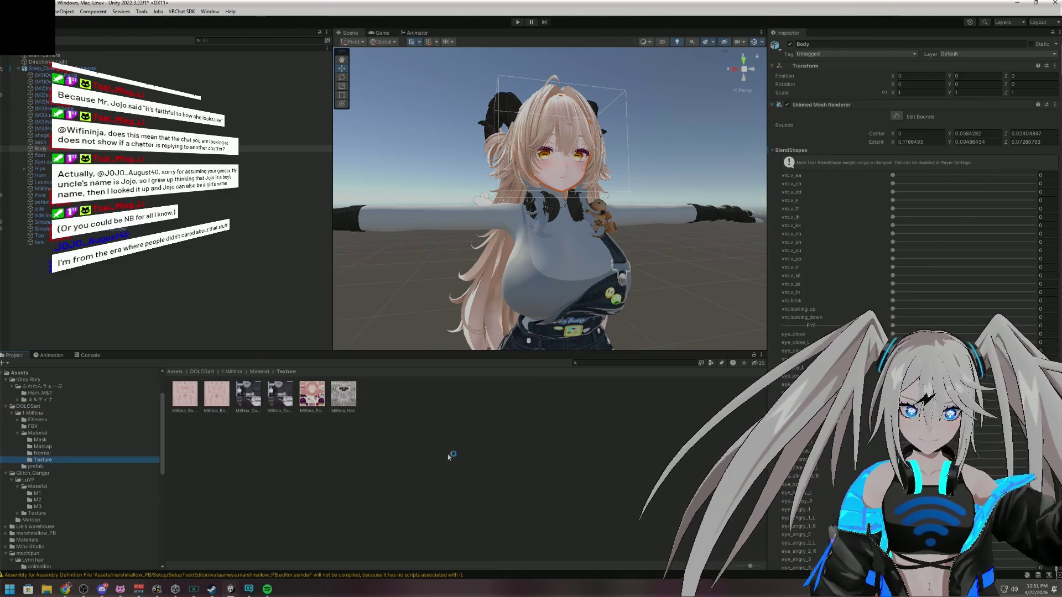
left_click(774, 152)
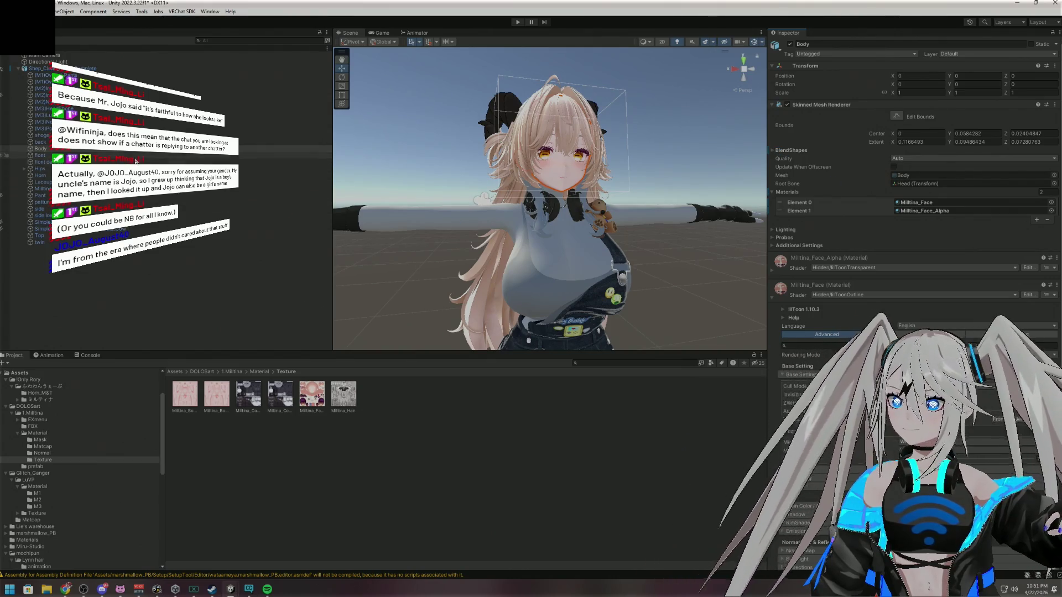
left_click(40, 156)
left_click(442, 227)
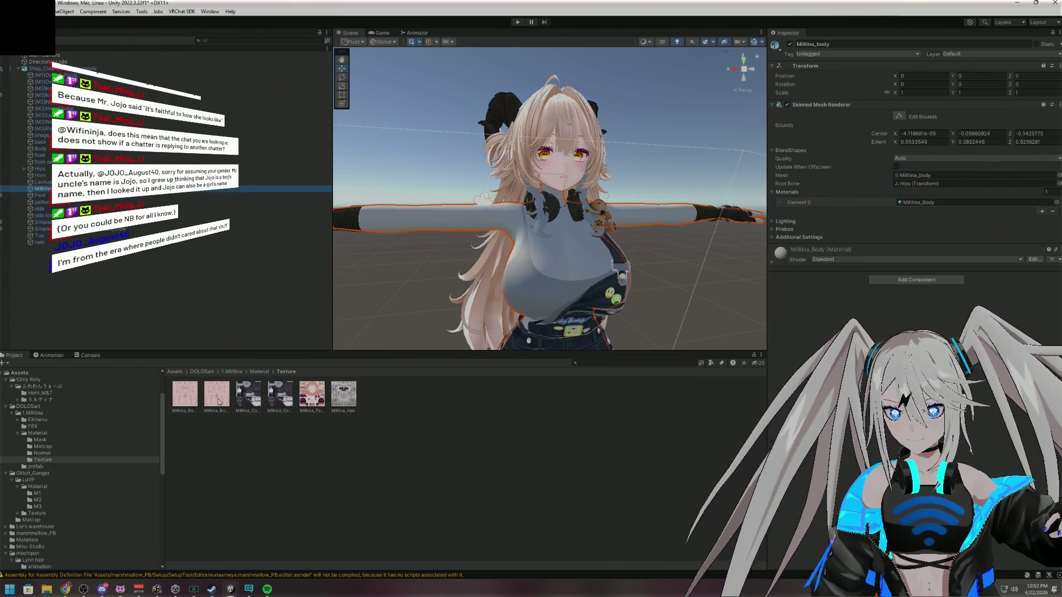
left_click(185, 395)
left_click(216, 399)
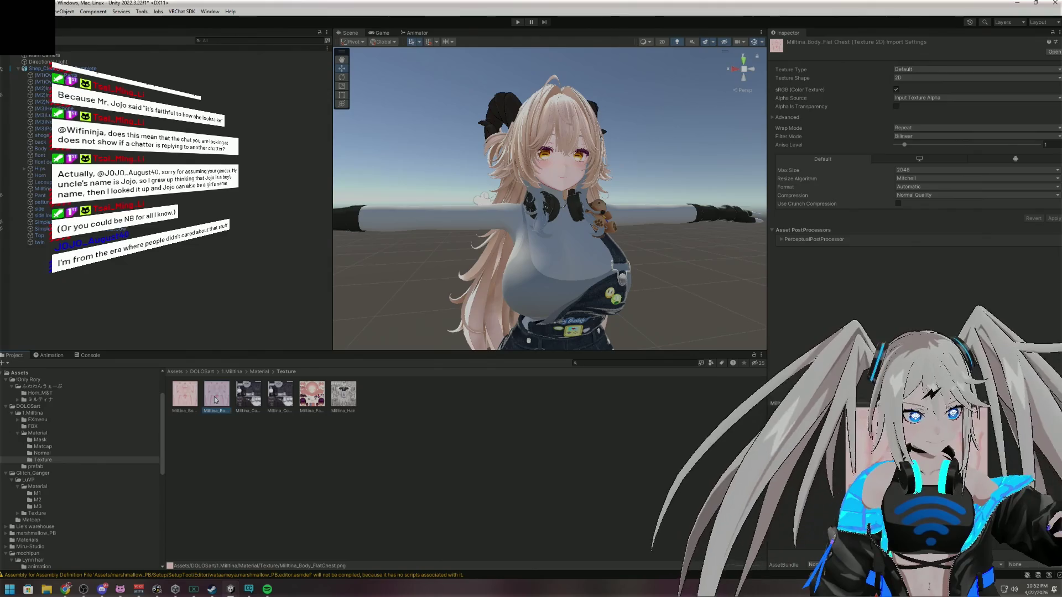
left_click(191, 401)
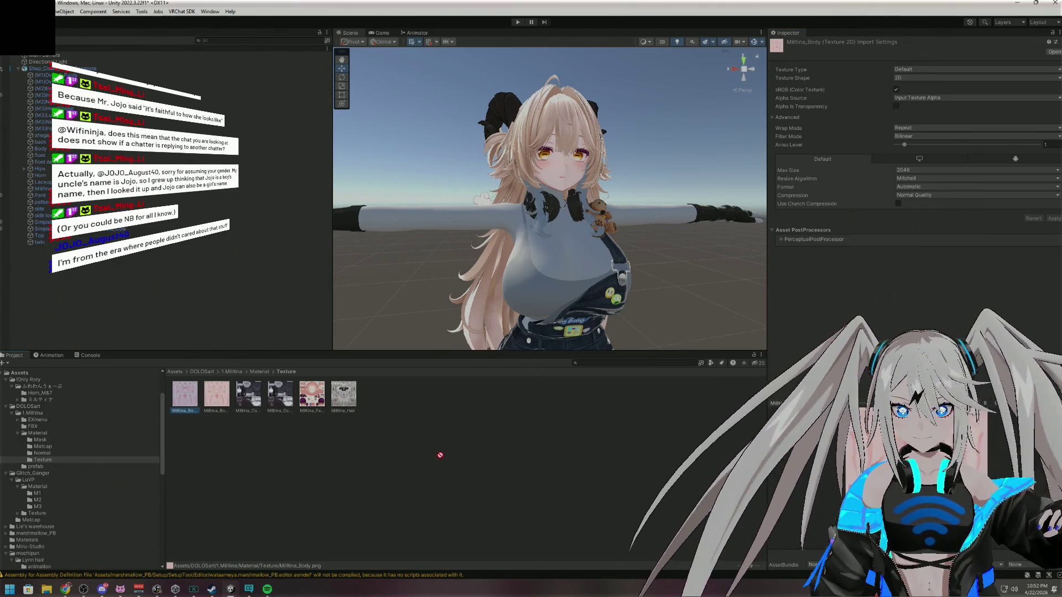
left_click(40, 188)
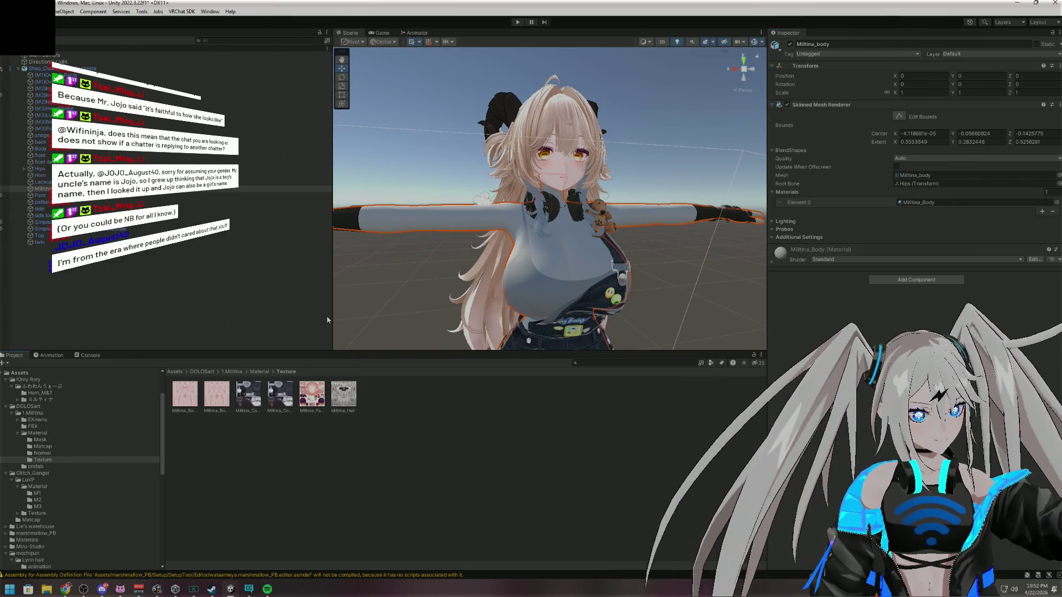
Drag Milltina_Body from the Militina Material folder onto the body's Element 0
left_click(51, 445)
left_click(38, 433)
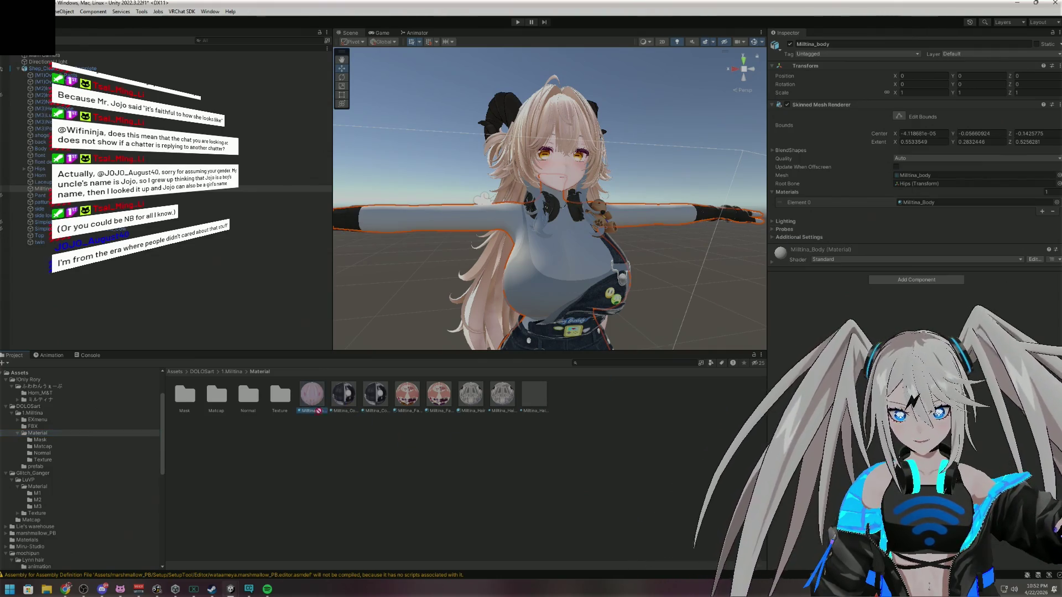
left_click_drag(312, 393, 931, 204)
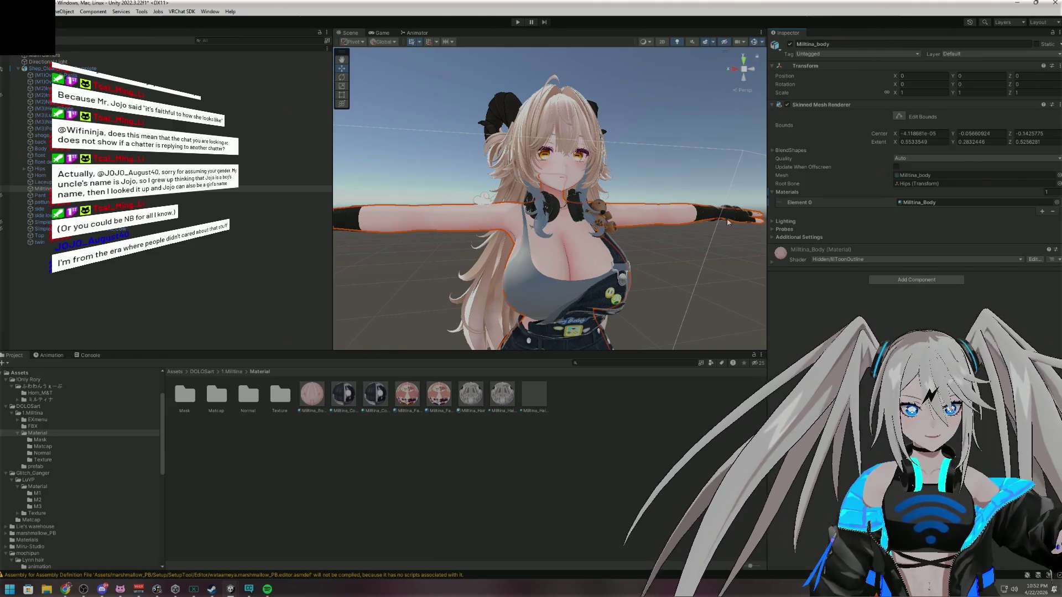
mouse_move(698, 268)
left_mouse_down()
mouse_move(695, 319)
mouse_move(666, 310)
mouse_move(708, 309)
left_mouse_up()
scroll(709, 309, "down", 5)
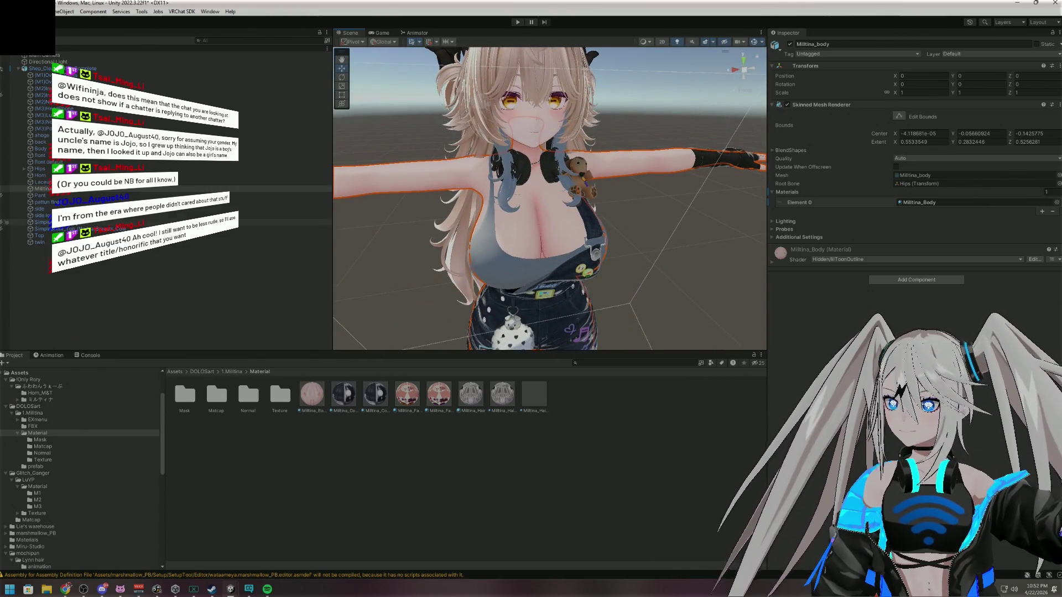
left_click(59, 196)
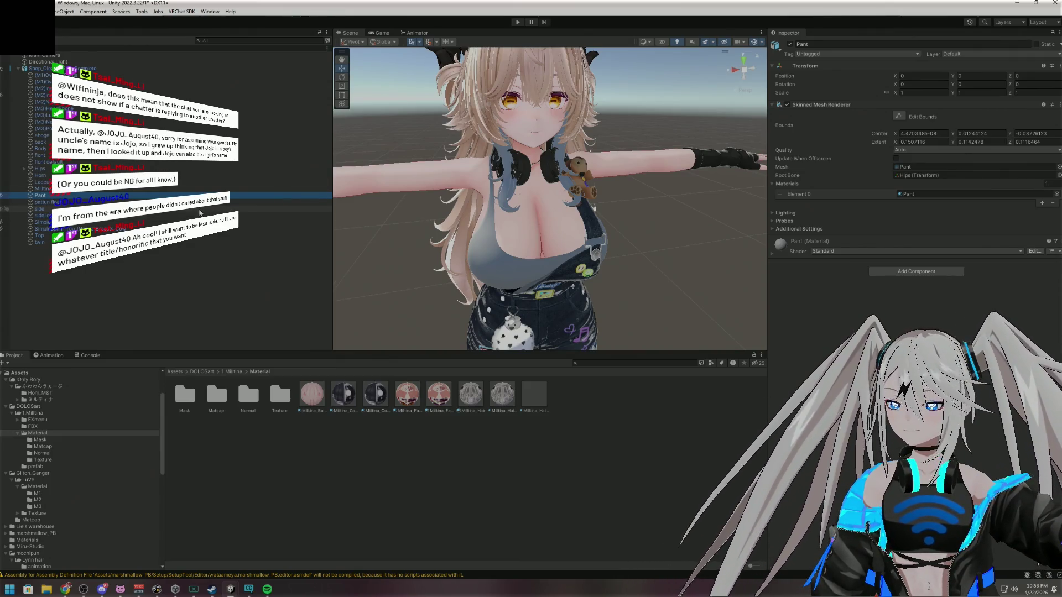
Drag cream2 from the Lynn hair Material folder onto the side low hair's Element 0
left_click(204, 202)
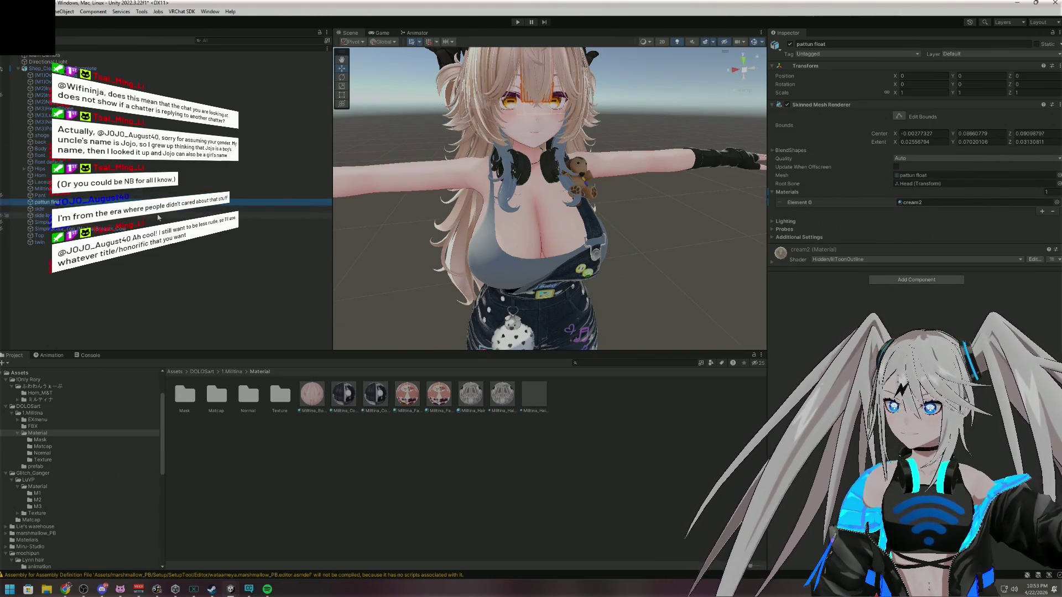
left_click(158, 217)
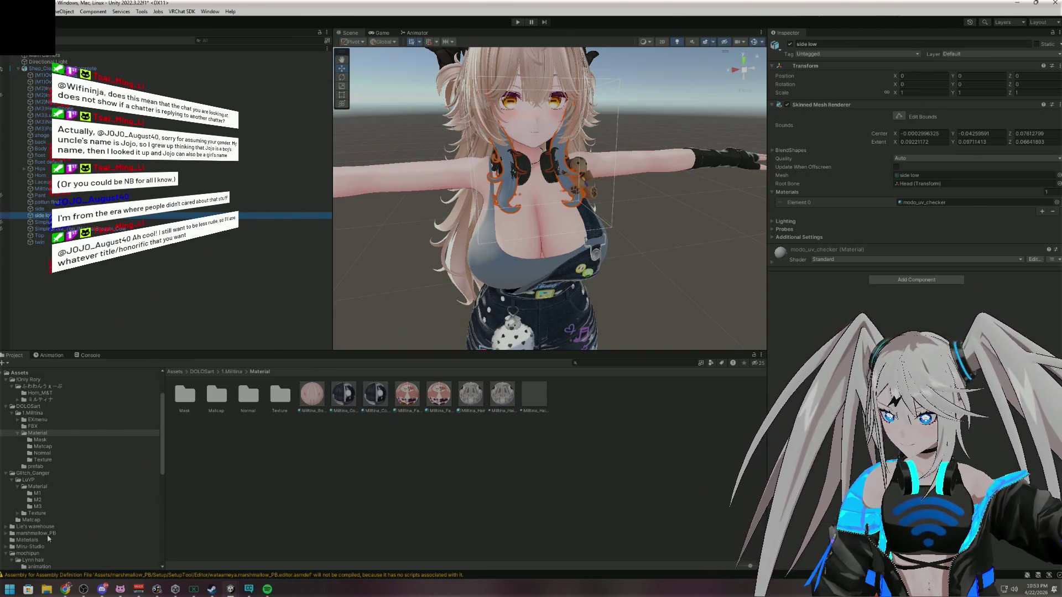
scroll(70, 531, "down", 5)
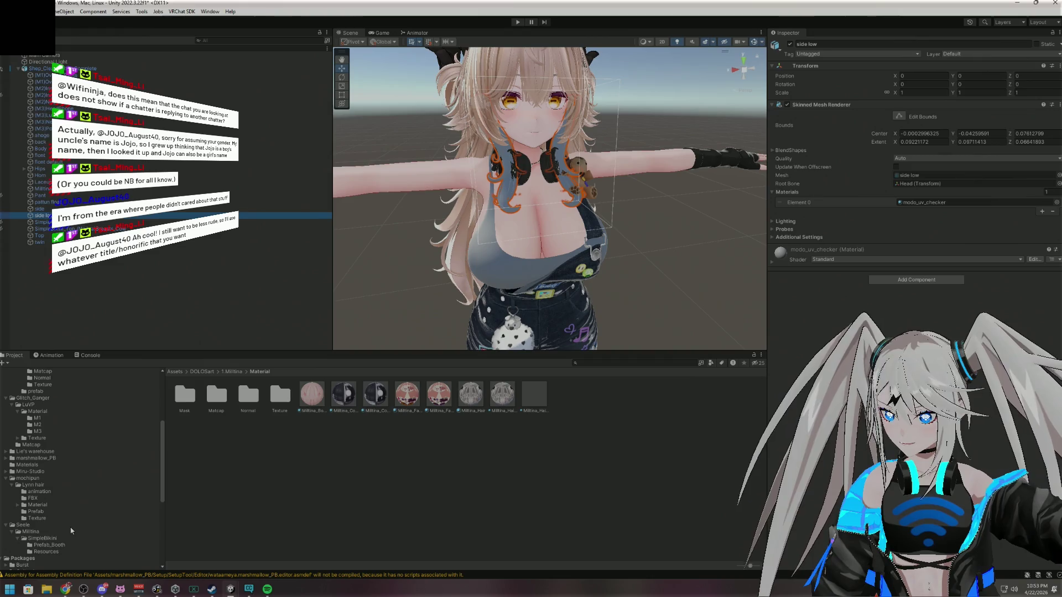
left_click(38, 505)
mouse_move(376, 394)
left_mouse_down()
mouse_move(925, 214)
mouse_move(926, 202)
left_mouse_up()
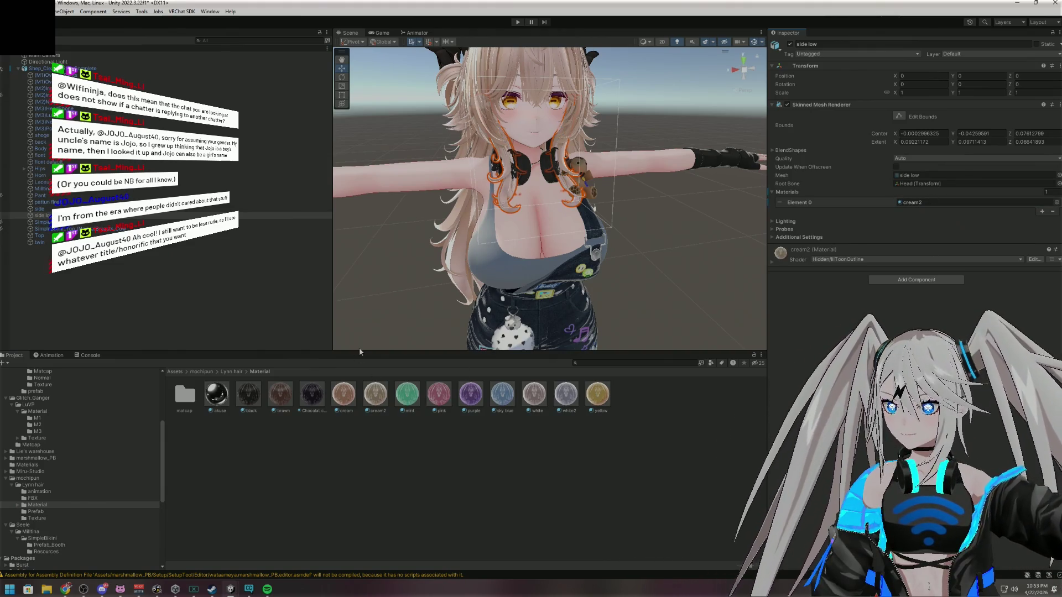
left_click(147, 224)
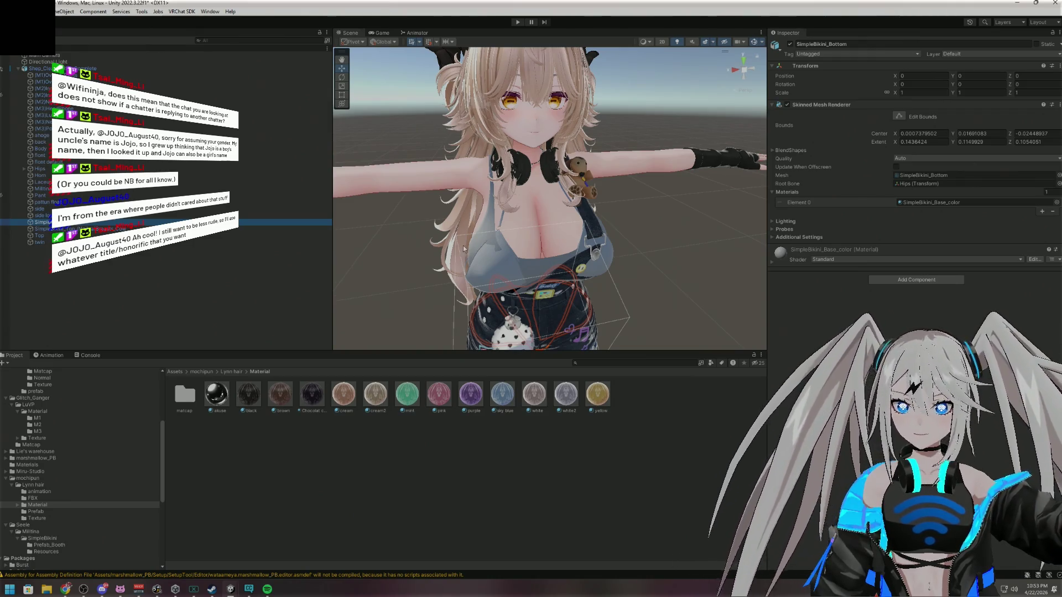
Hide the jeans, right glove, teddy bear and polka-dot piece, and show the necklace
scroll(685, 264, "down", 5)
scroll(686, 264, "up", 3)
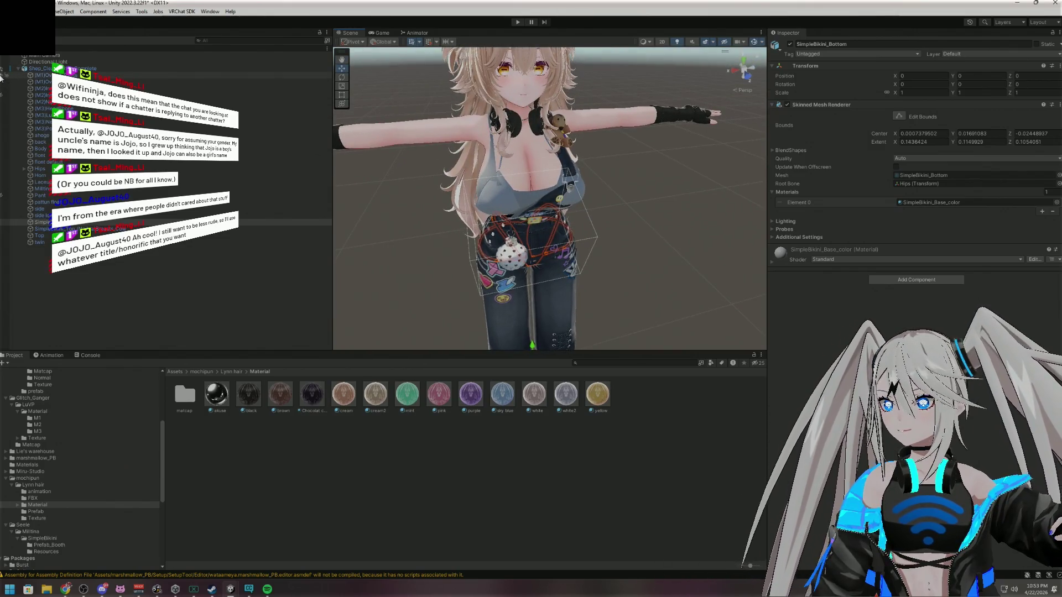
left_click(3, 77)
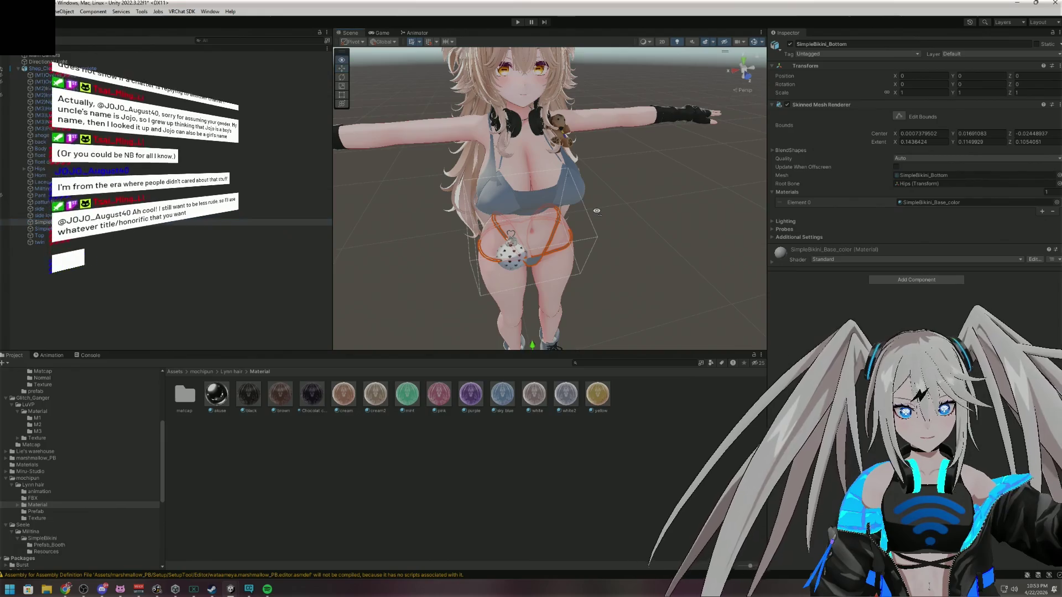
scroll(575, 202, "down", 1)
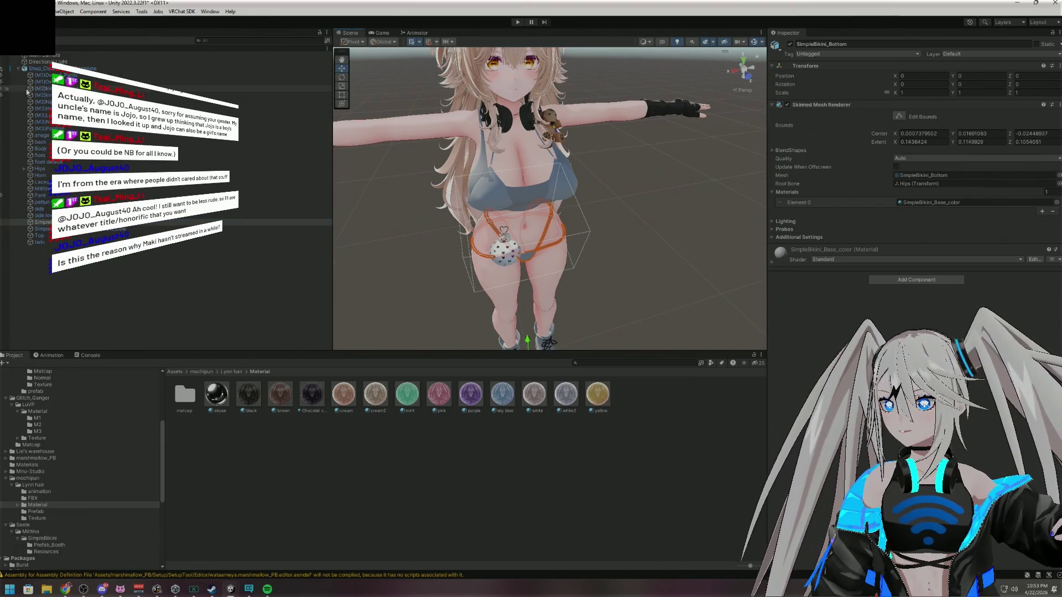
left_click(4, 102)
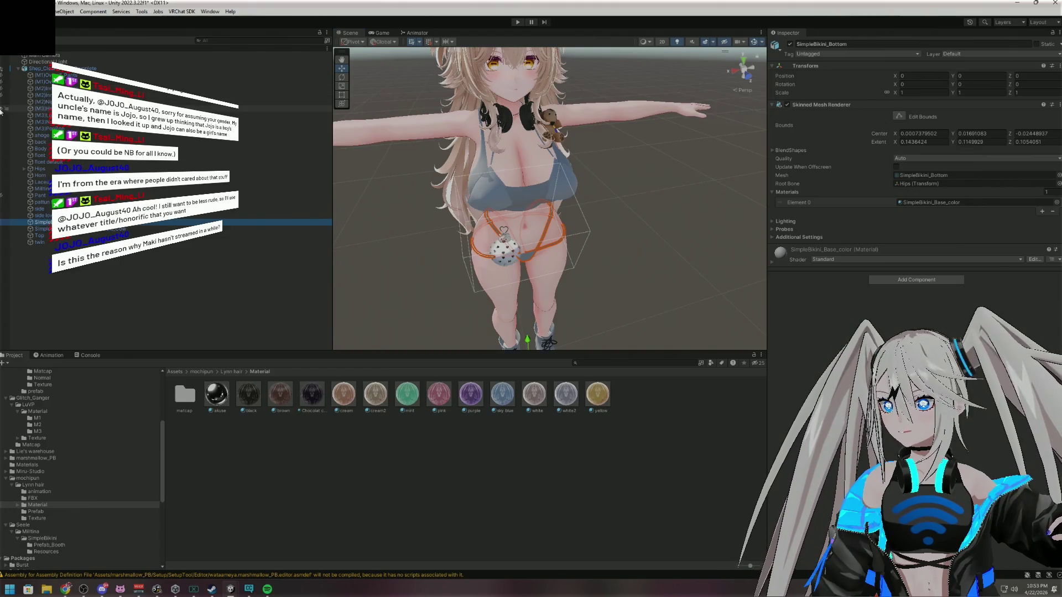
left_click(2, 103)
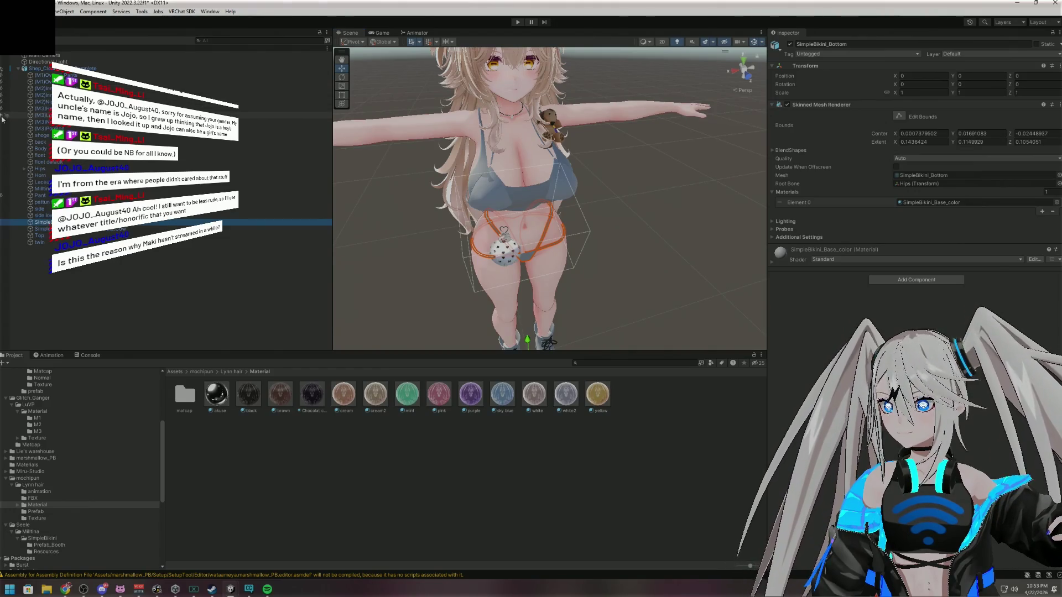
left_click(2, 117)
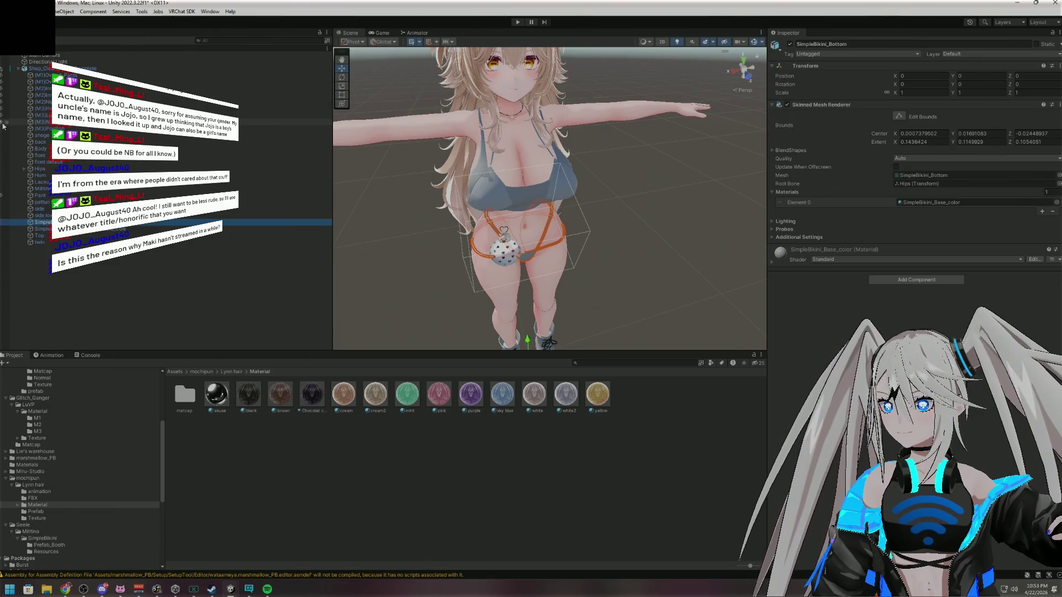
left_click(3, 129)
left_click_drag(636, 194, 666, 185)
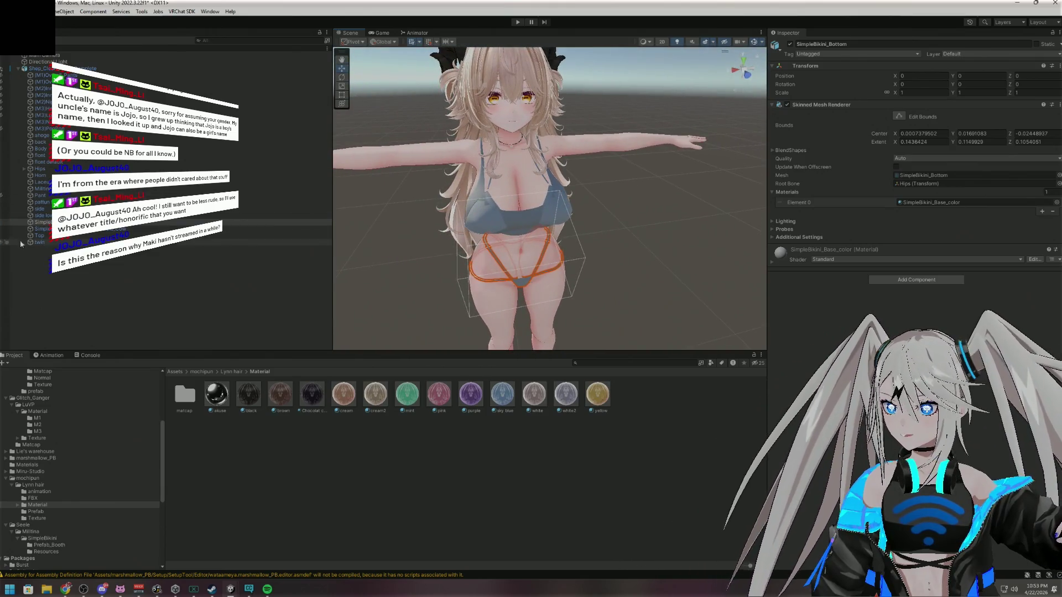
left_click(2, 235)
mouse_move(553, 221)
left_mouse_down()
mouse_move(528, 229)
mouse_move(613, 258)
mouse_move(709, 179)
left_mouse_up()
scroll(86, 484, "down", 5)
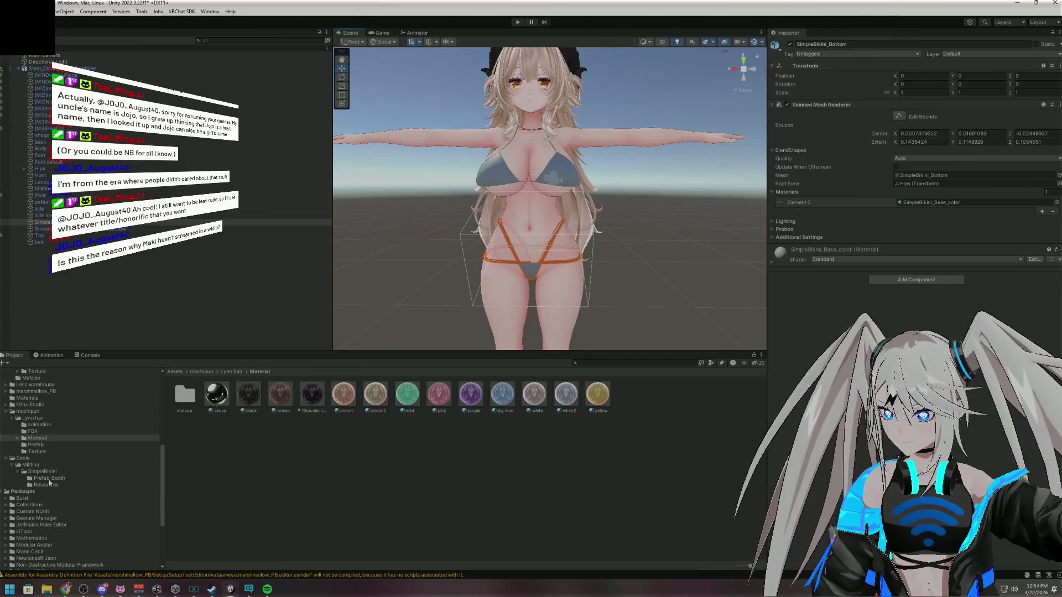
Drag the SimpleBikini material from SimpleBikini > Resources onto the bikini top and bottom
left_click(47, 473)
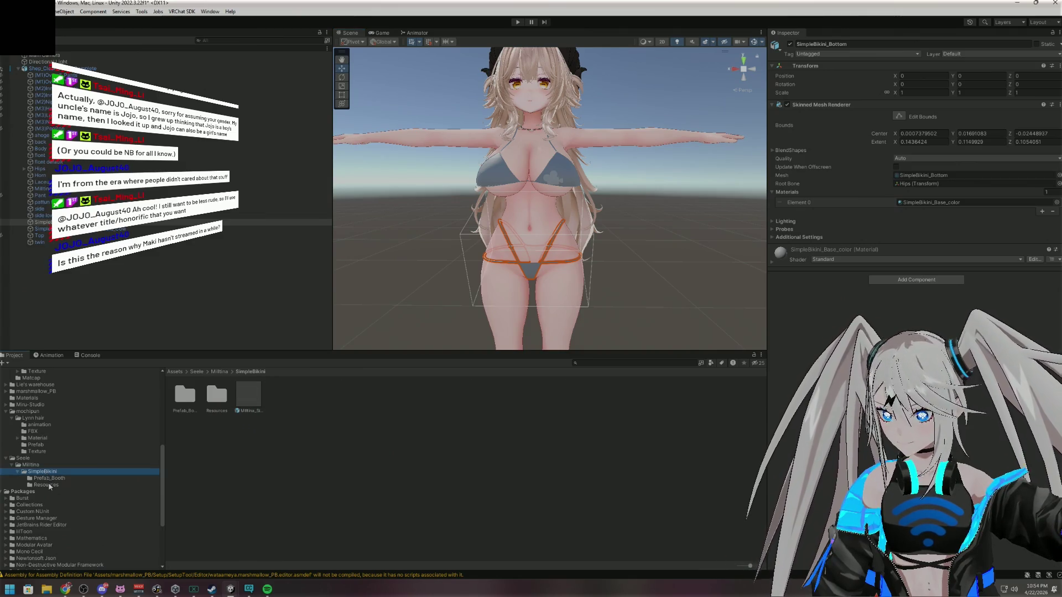
left_click(49, 485)
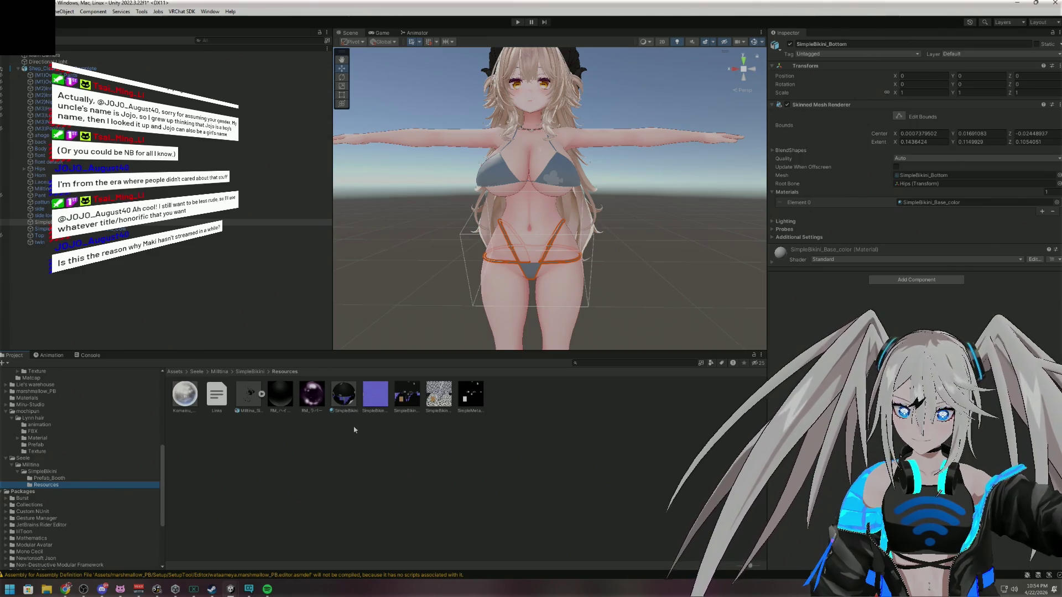
left_click(343, 402)
left_click_drag(468, 356, 491, 180)
mouse_move(349, 397)
left_mouse_down()
mouse_move(398, 332)
mouse_move(543, 279)
mouse_move(579, 299)
left_mouse_up()
mouse_move(649, 237)
left_mouse_down()
mouse_move(676, 188)
mouse_move(662, 203)
mouse_move(691, 211)
mouse_move(461, 203)
mouse_move(729, 211)
mouse_move(720, 222)
left_mouse_up()
scroll(724, 232, "down", 5)
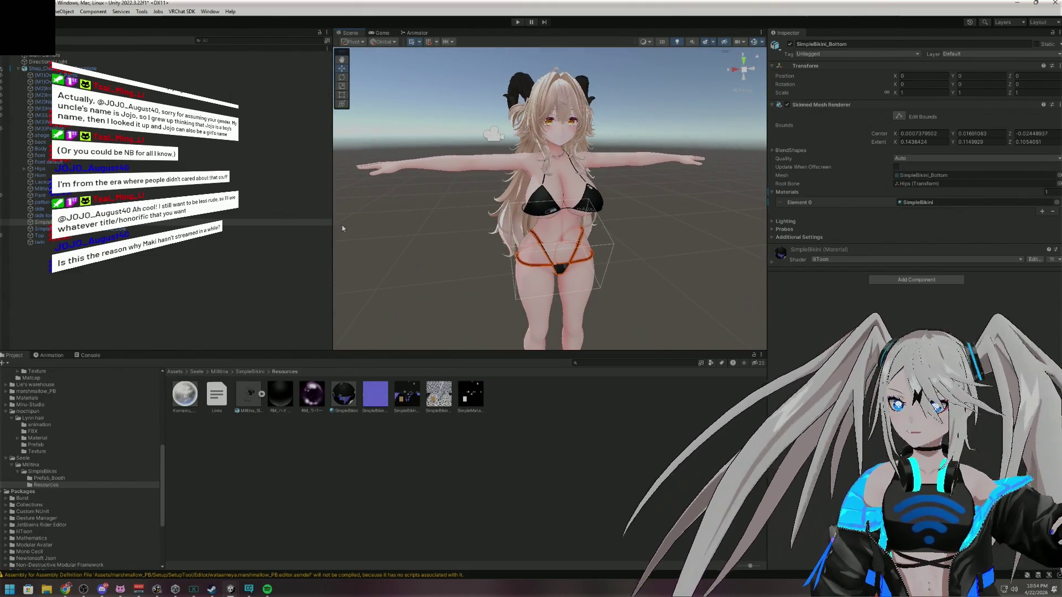
key("Up")
key("Up")
key("Up")
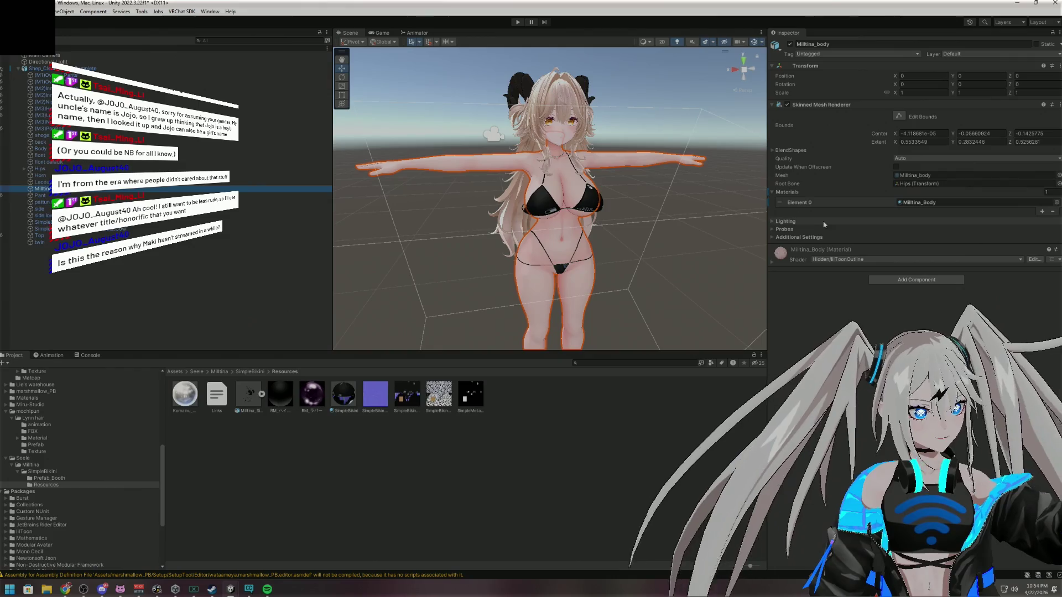
Slide Milltina_body's (No bra)Breasts_Cow blend shape to 100 and check the chest
left_click(774, 151)
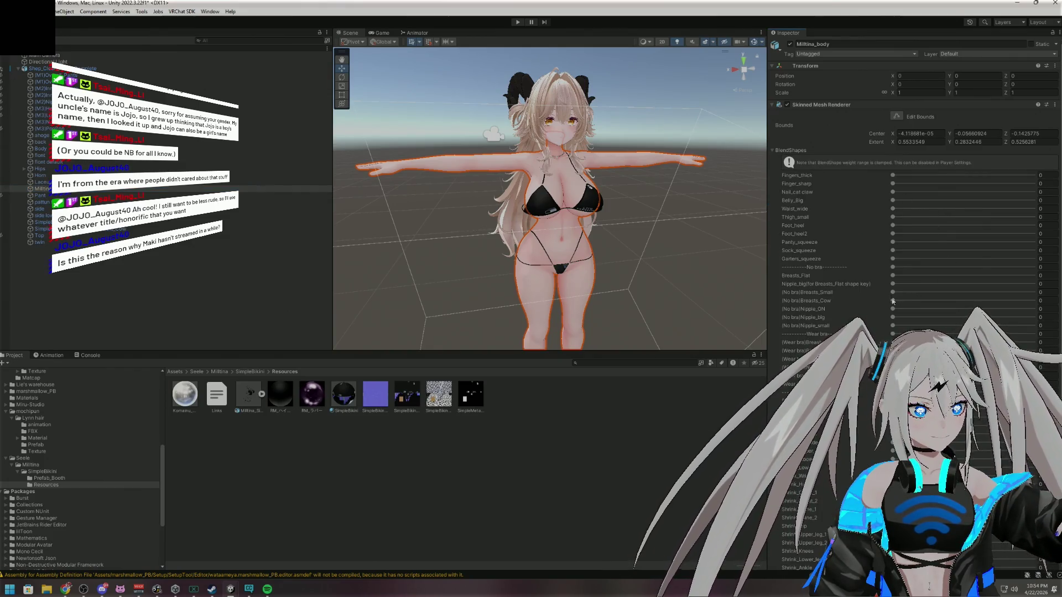
left_click_drag(893, 301, 1033, 300)
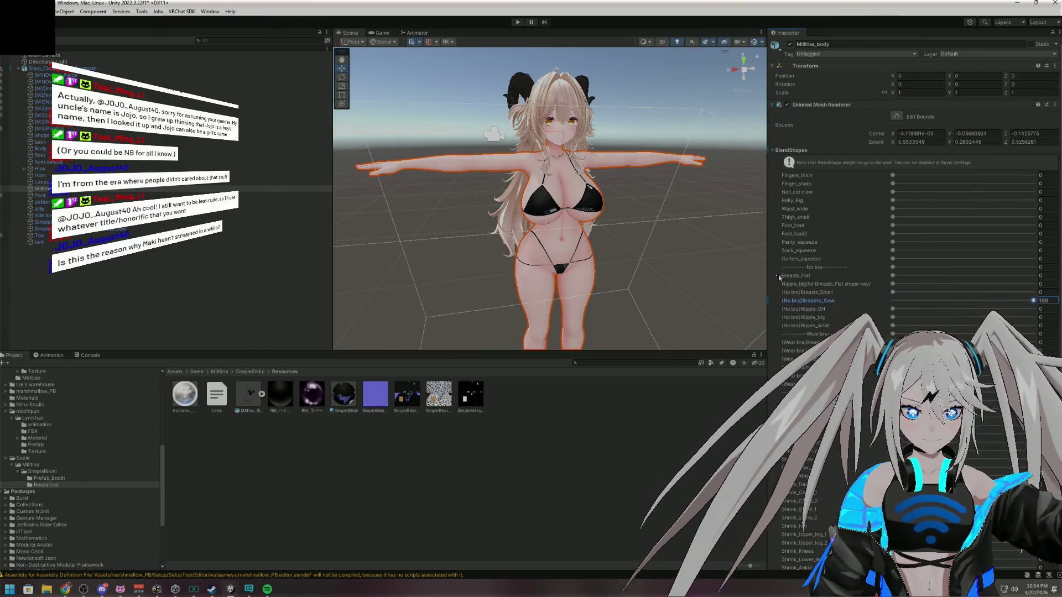
mouse_move(553, 248)
left_mouse_down()
mouse_move(418, 248)
mouse_move(553, 260)
left_mouse_up()
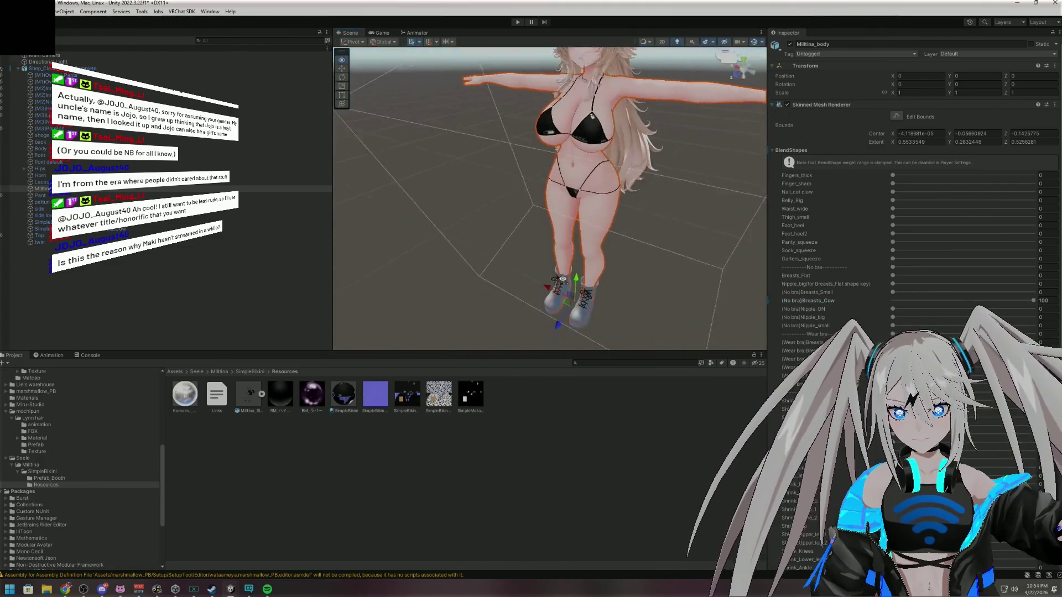
scroll(553, 260, "up", 5)
scroll(749, 261, "down", 5)
left_click_drag(789, 229, 617, 205)
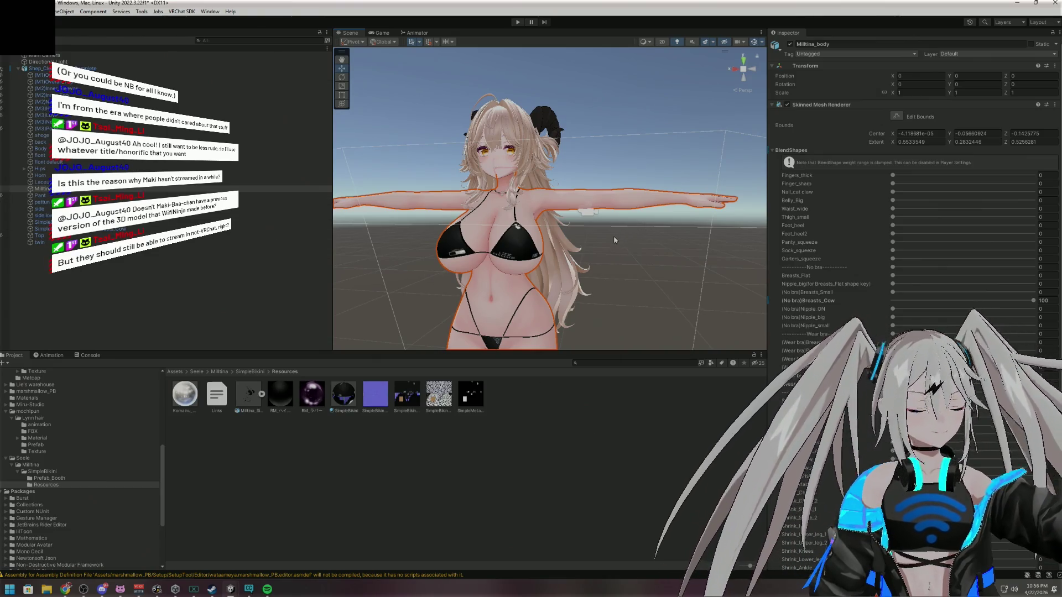
Make the grey shorts and Top visible and hide the black bikini top
mouse_move(608, 237)
left_mouse_down()
mouse_move(664, 268)
mouse_move(589, 359)
mouse_move(583, 308)
left_mouse_up()
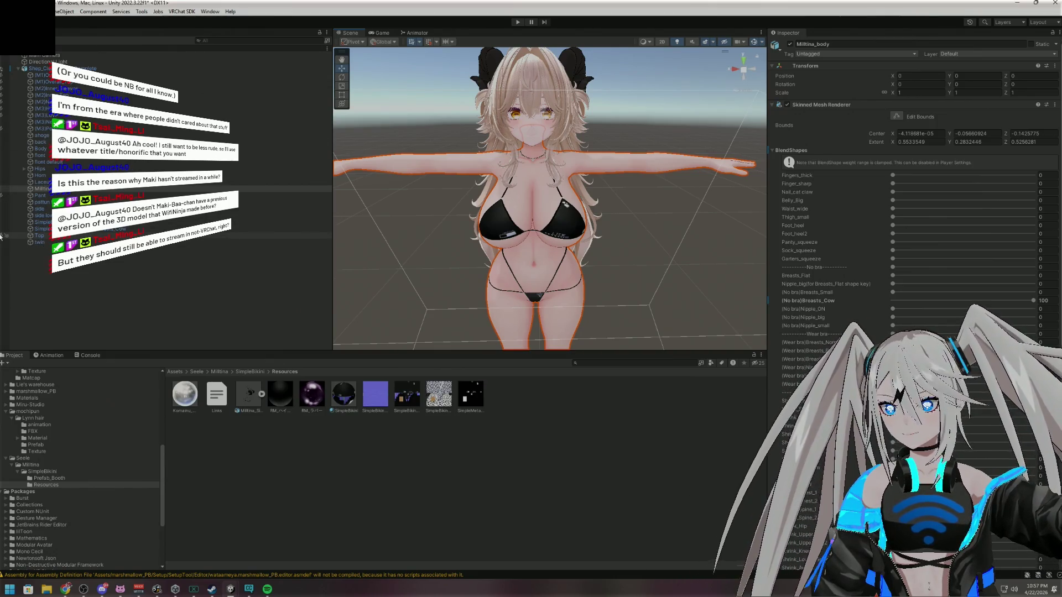
left_click(4, 195)
left_click(4, 235)
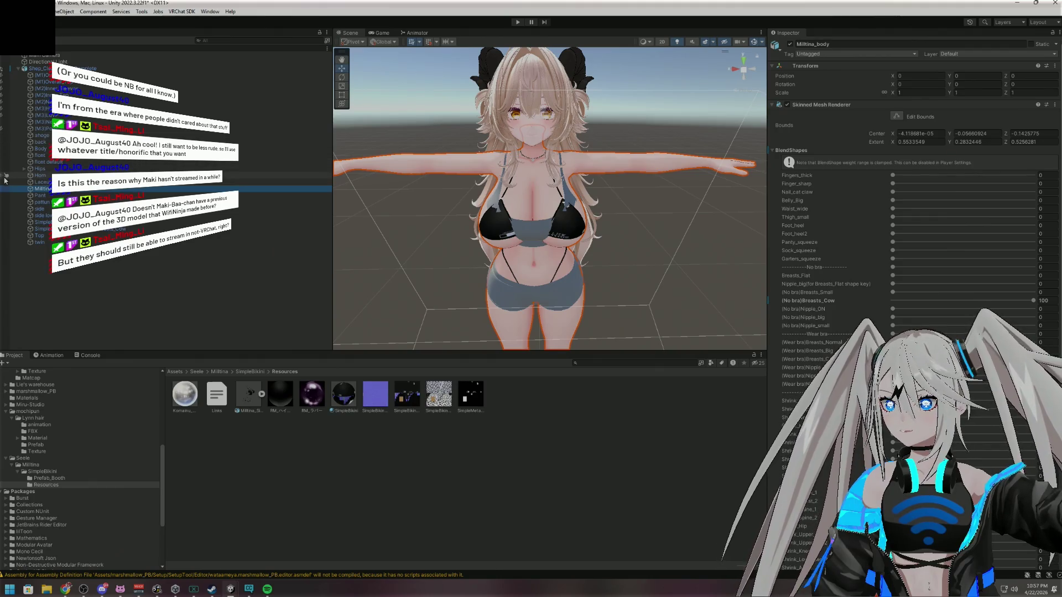
left_click(6, 235)
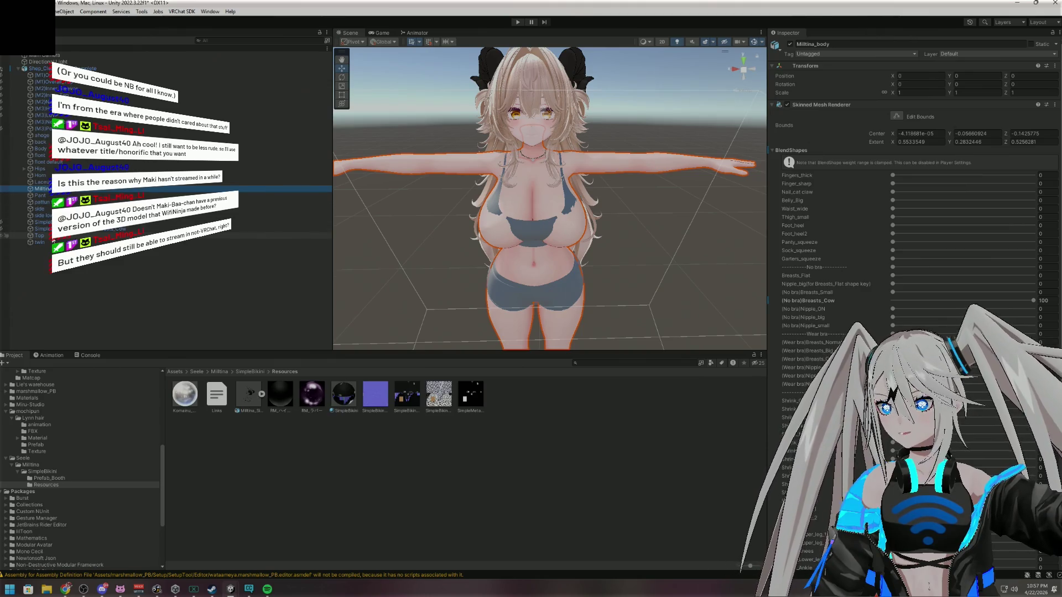
left_click(82, 235)
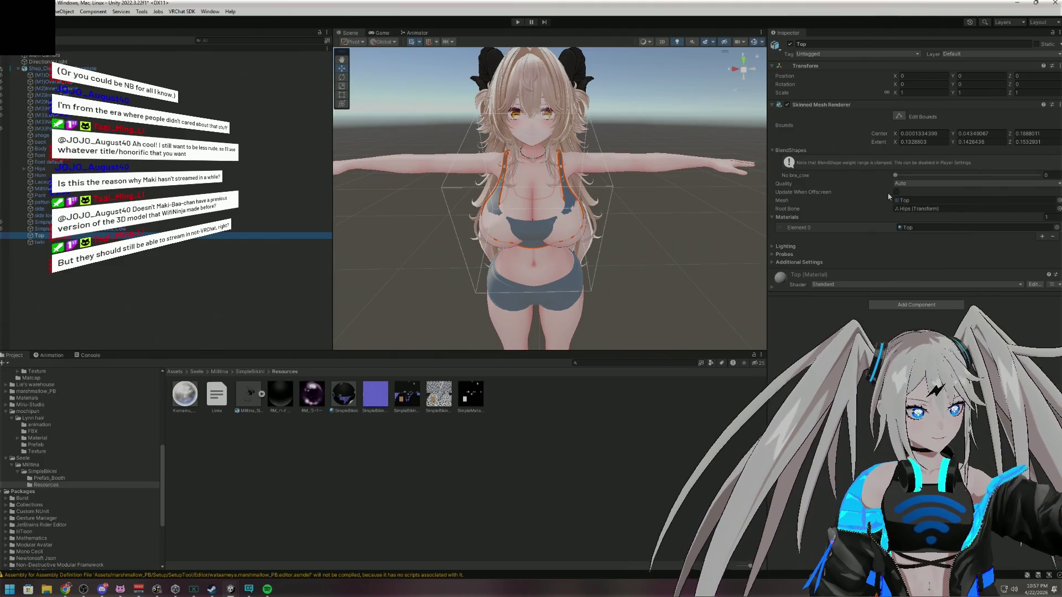
Drag the Top's No bra_cow blend shape to 100 and inspect the torso
left_click_drag(896, 180, 1040, 211)
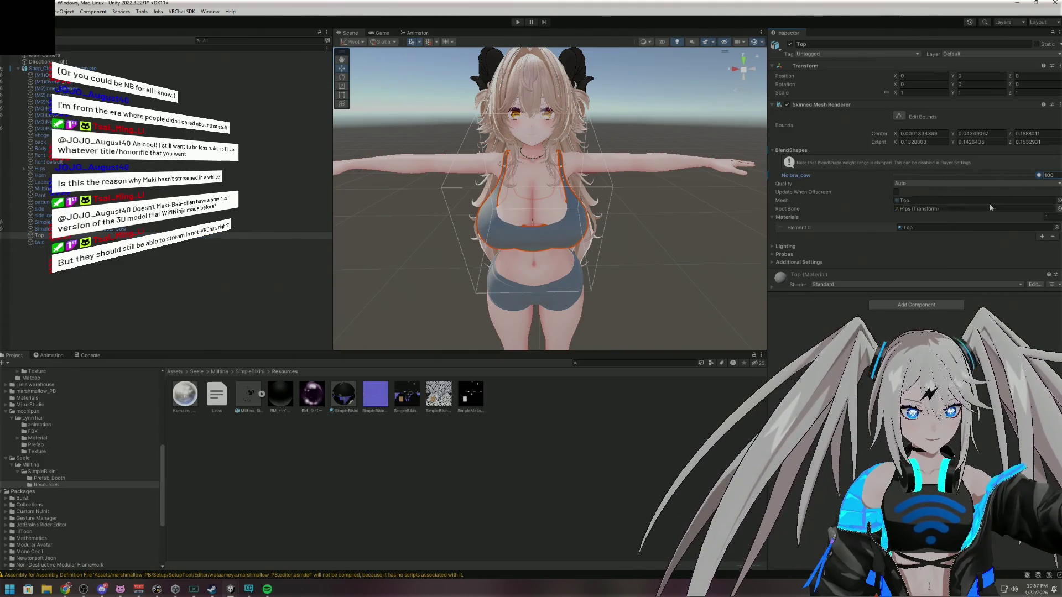
scroll(648, 228, "up", 5)
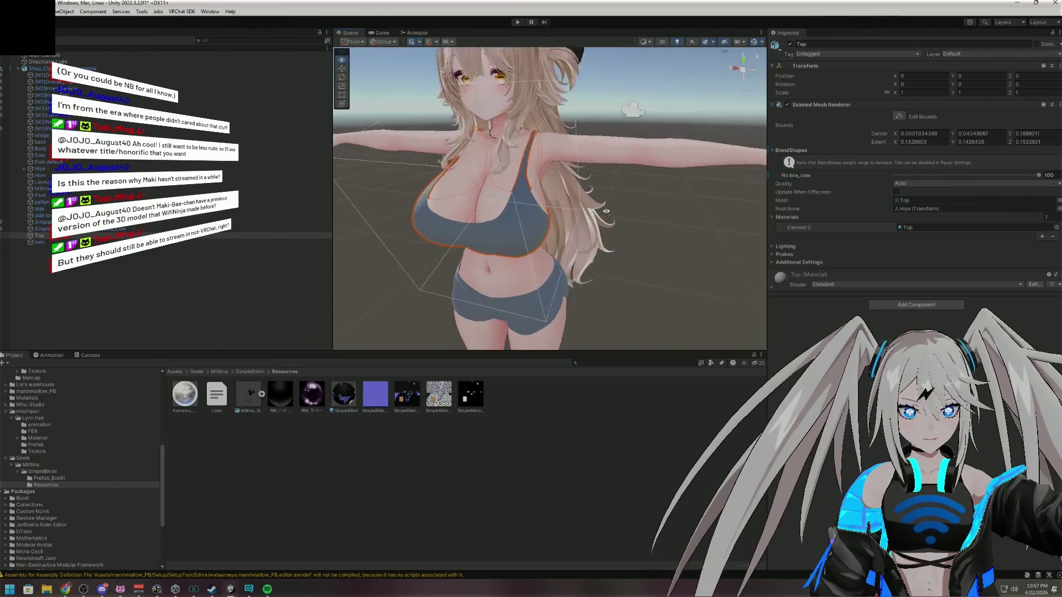
mouse_move(648, 228)
left_mouse_down()
mouse_move(506, 249)
mouse_move(474, 339)
mouse_move(608, 248)
mouse_move(756, 176)
mouse_move(649, 70)
mouse_move(667, 193)
mouse_move(652, 197)
left_mouse_up()
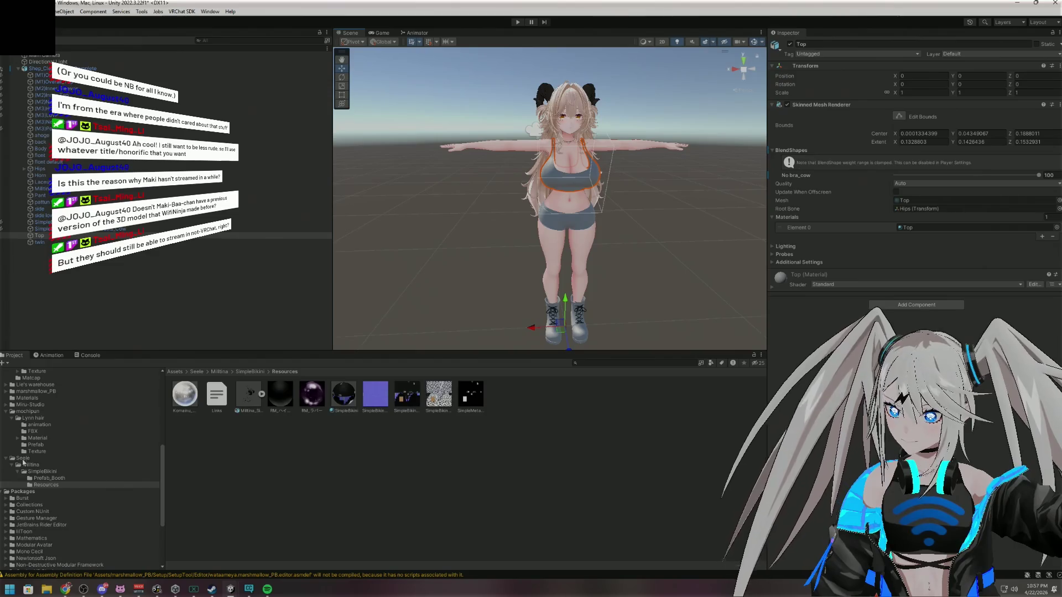
Apply the first Sporty Pant material from Lie's warehouse to the shorts
left_click(6, 406)
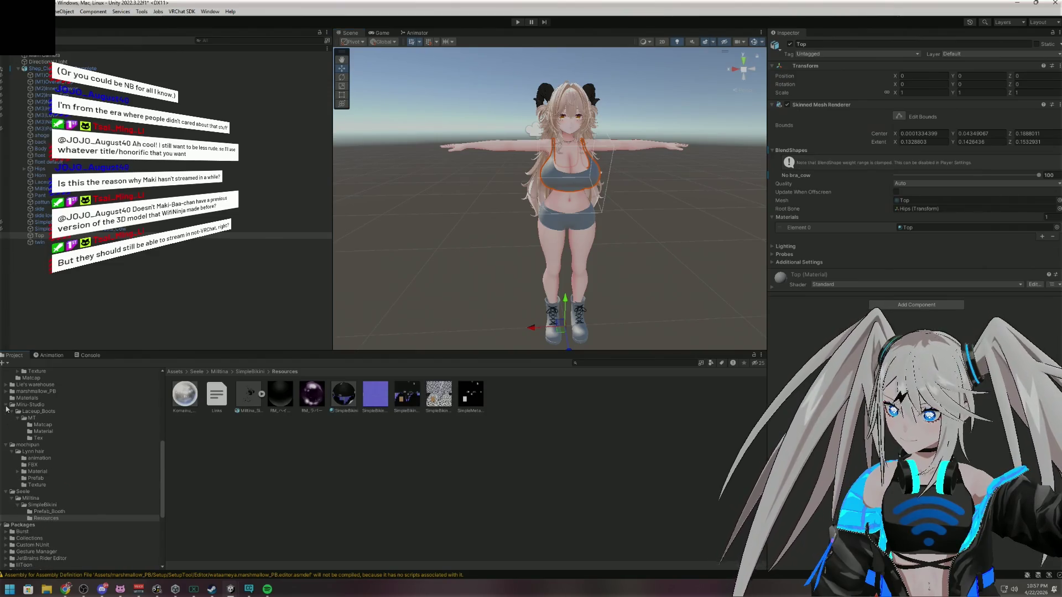
left_click(7, 400)
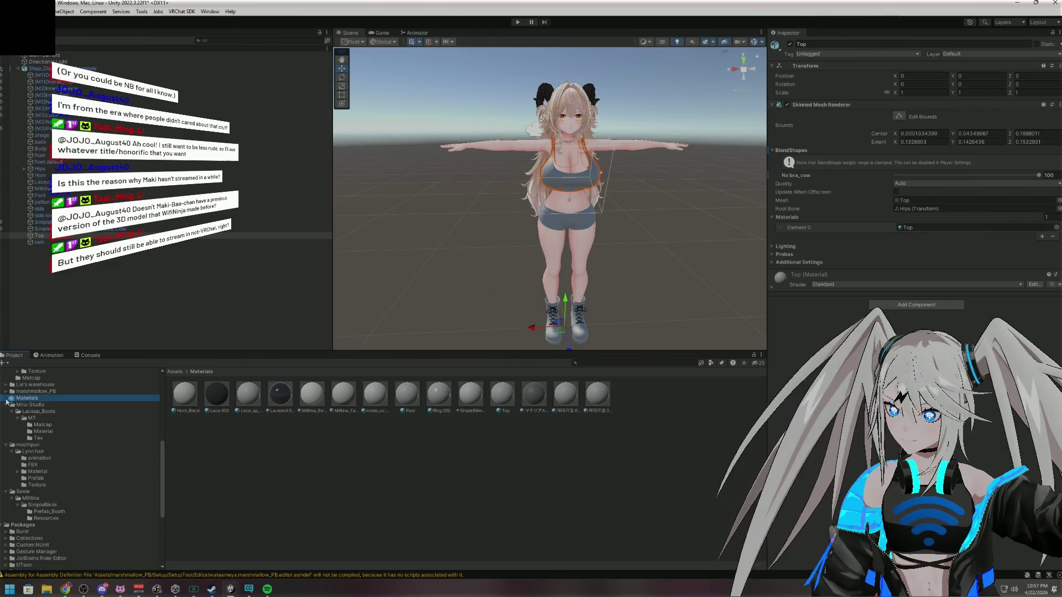
left_click(5, 384)
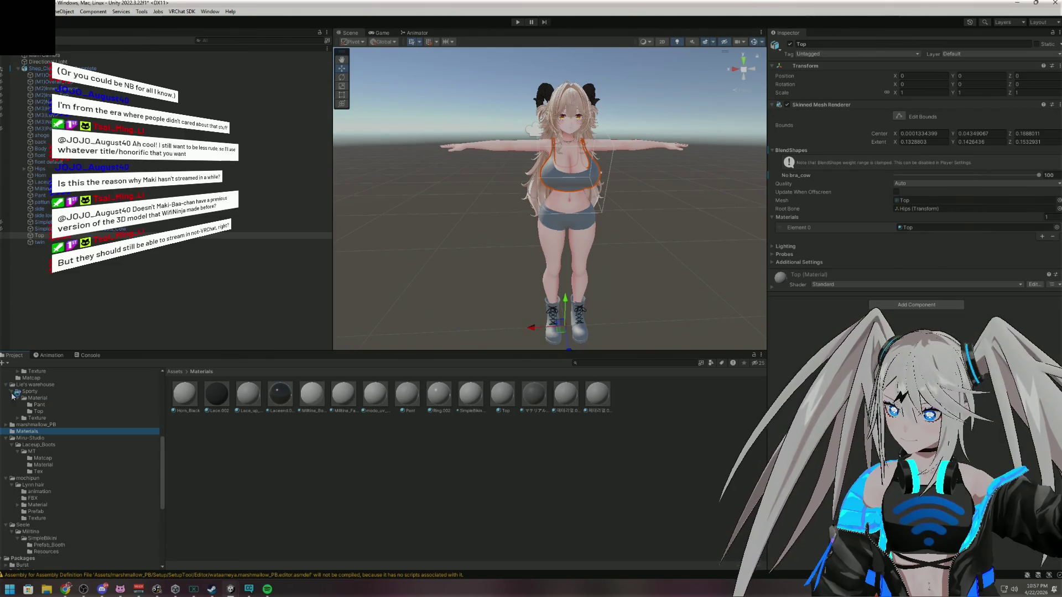
left_click(39, 405)
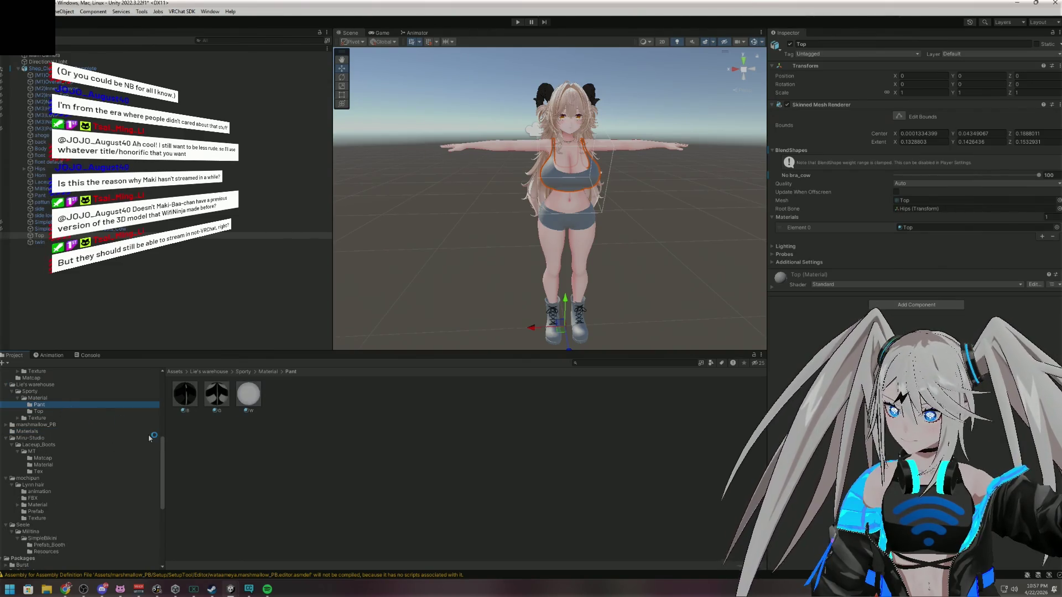
mouse_move(185, 398)
left_mouse_down()
mouse_move(636, 300)
mouse_move(602, 226)
mouse_move(589, 224)
left_mouse_up()
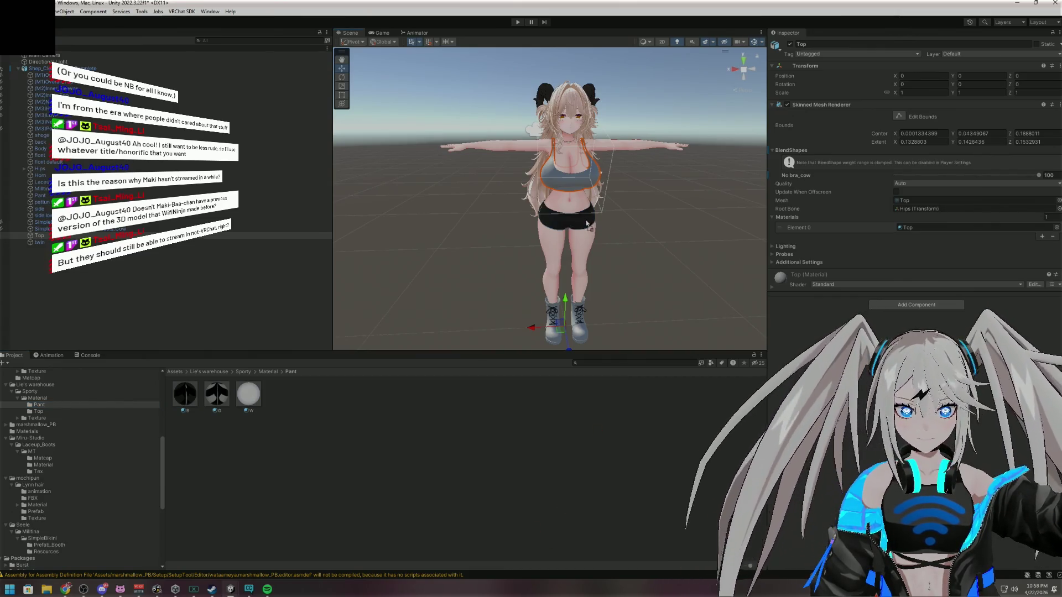
Apply the black BB material from the Sporty Top folder to the top
left_click(70, 412)
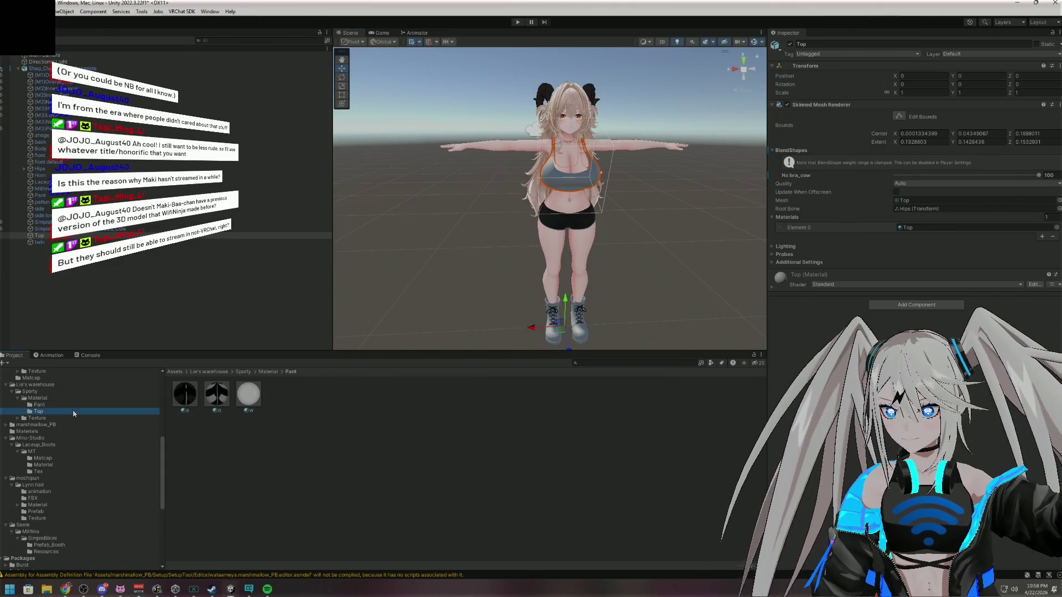
mouse_move(185, 393)
left_mouse_down()
mouse_move(388, 277)
mouse_move(595, 181)
mouse_move(443, 221)
mouse_move(792, 253)
mouse_move(878, 250)
mouse_move(600, 280)
mouse_move(705, 171)
mouse_move(702, 182)
left_mouse_up()
scroll(702, 183, "down", 5)
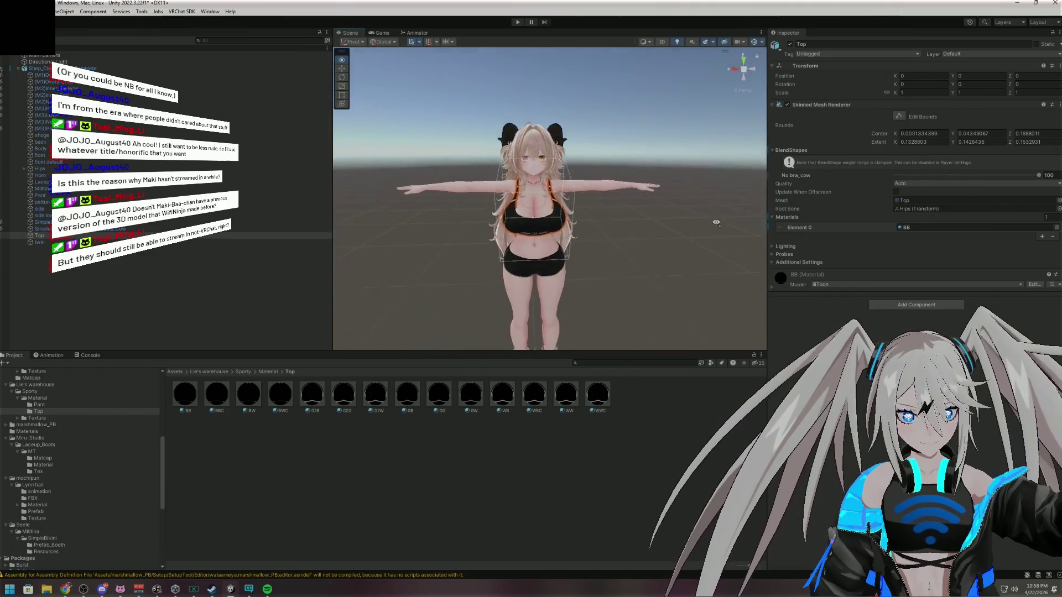
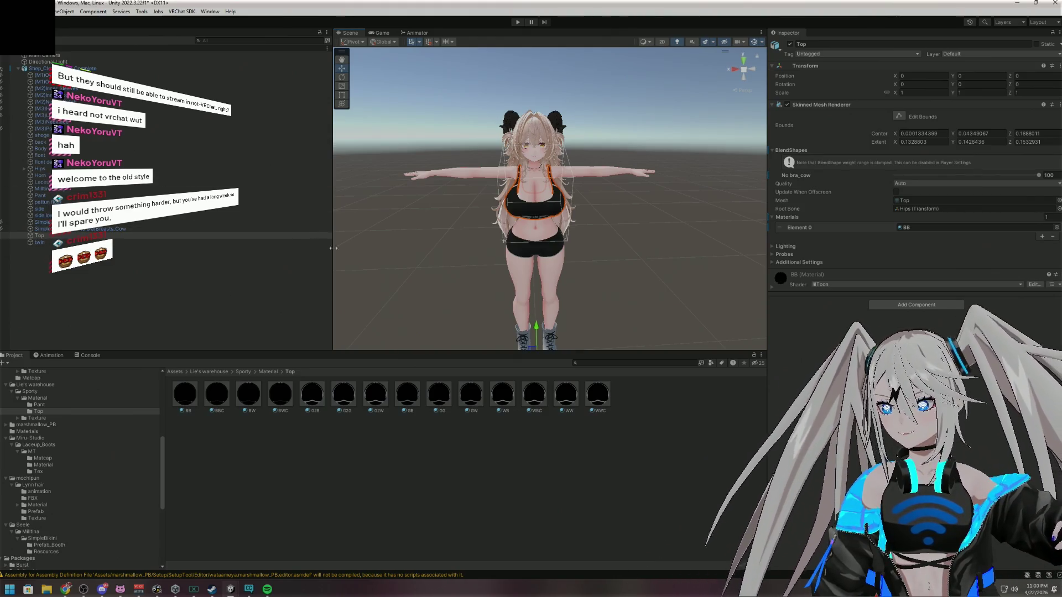
Show the jeans, overall straps and black fingerless gloves, and hide the Top crop top
scroll(619, 58, "up", 3)
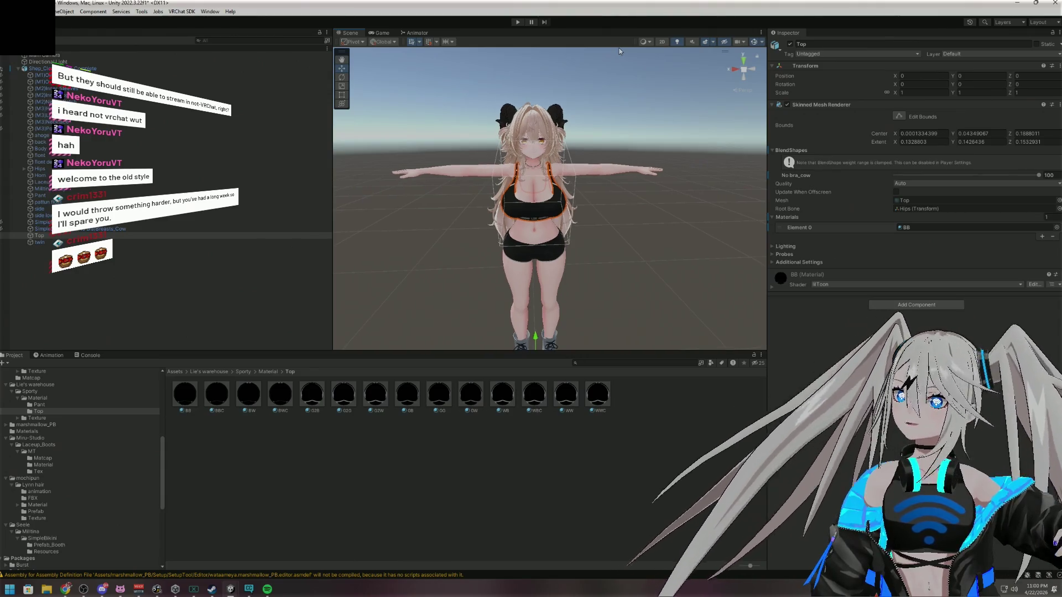
scroll(436, 216, "down", 1)
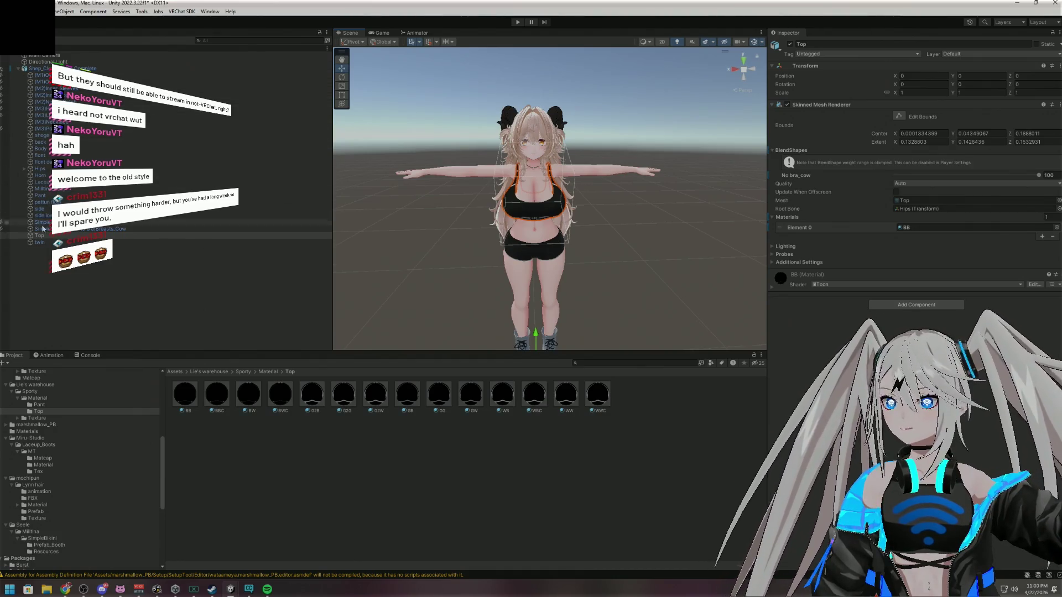
left_click(2, 75)
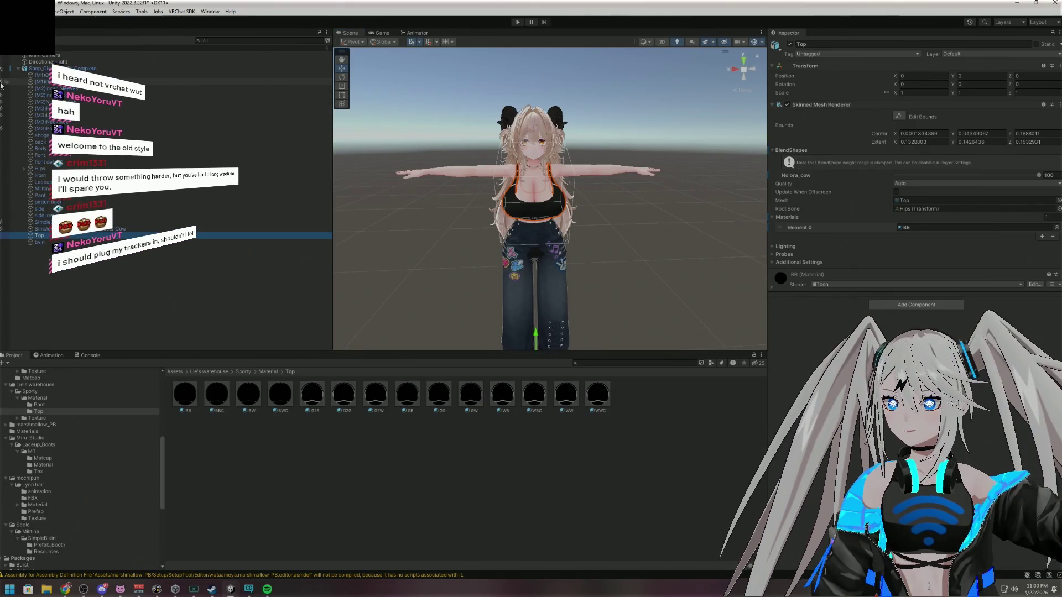
left_click(2, 83)
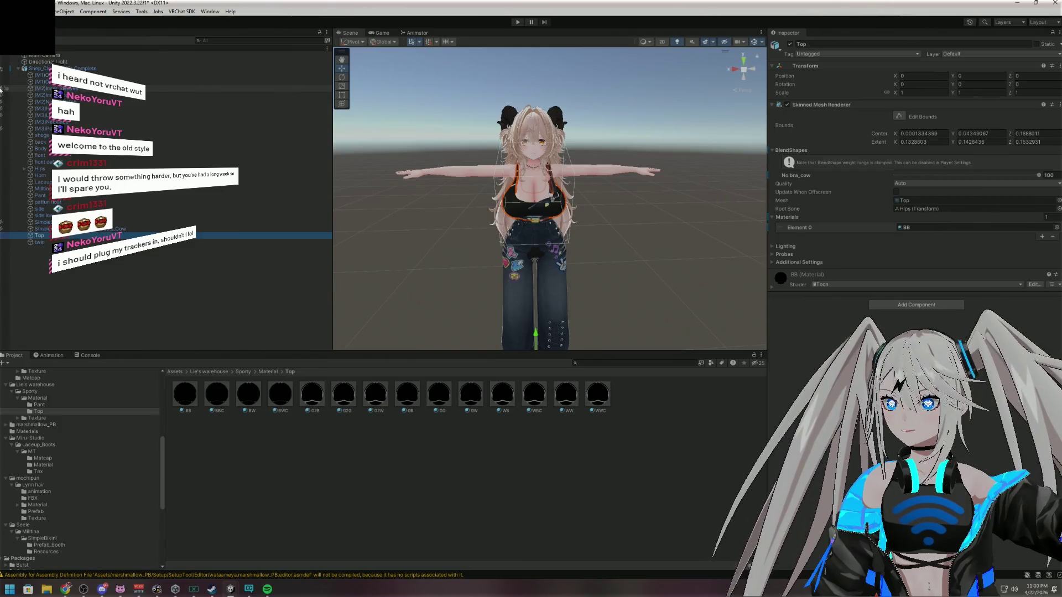
left_click(1, 96)
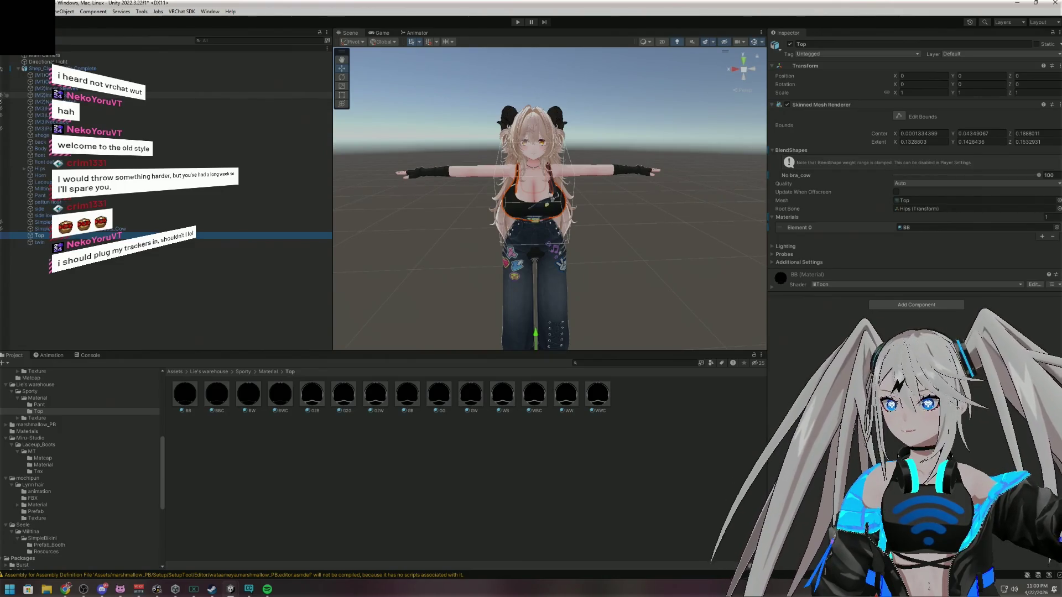
left_click(2, 100)
left_click(1, 98)
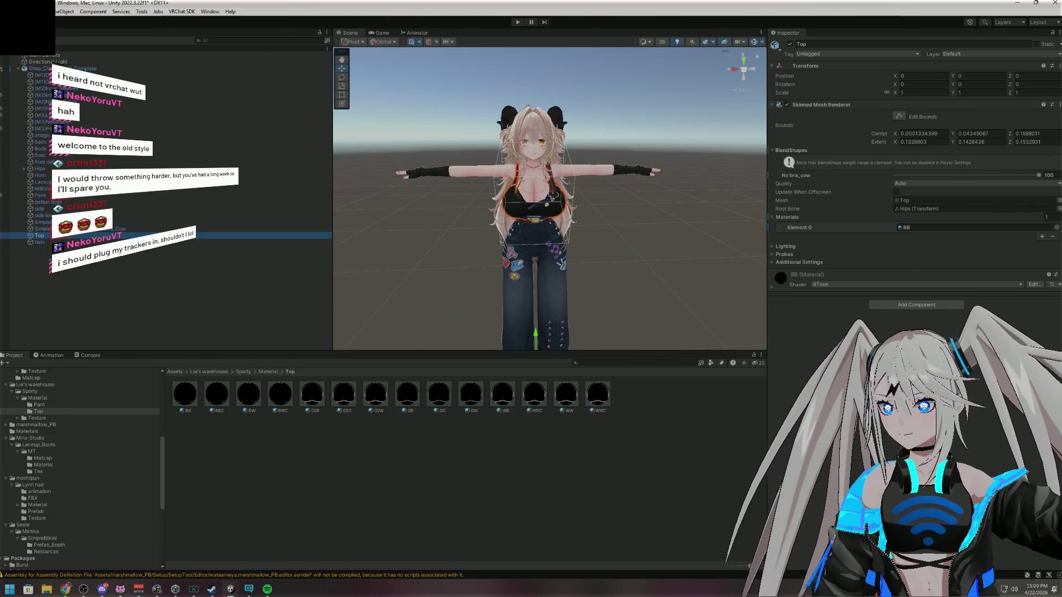
left_click(0, 237)
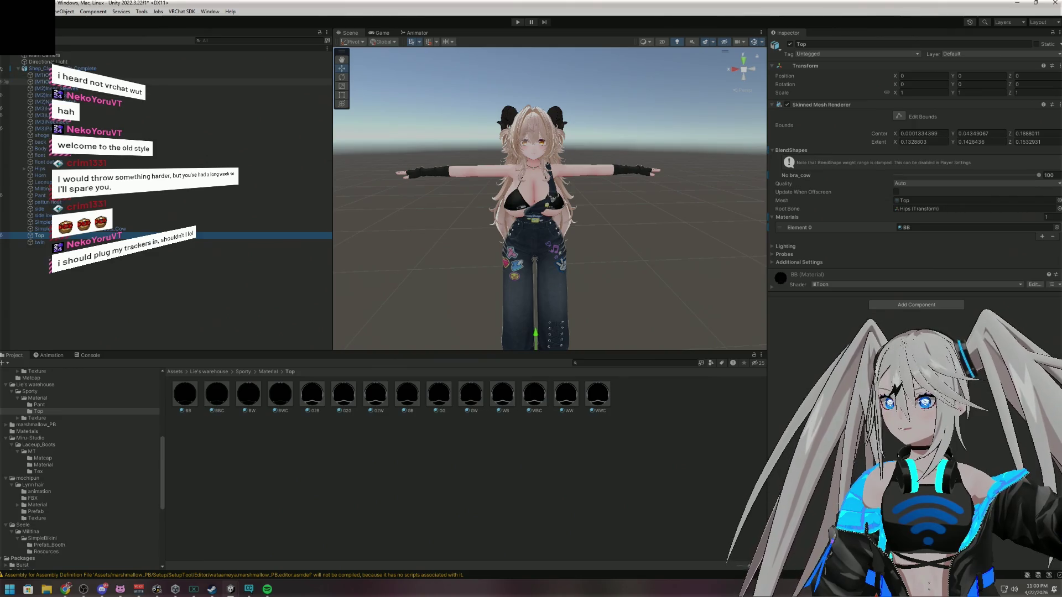
Raise (M1)Overall_Top's Breasts_Cow blendshape to 100 and orbit the avatar to check the fit
left_click(44, 81)
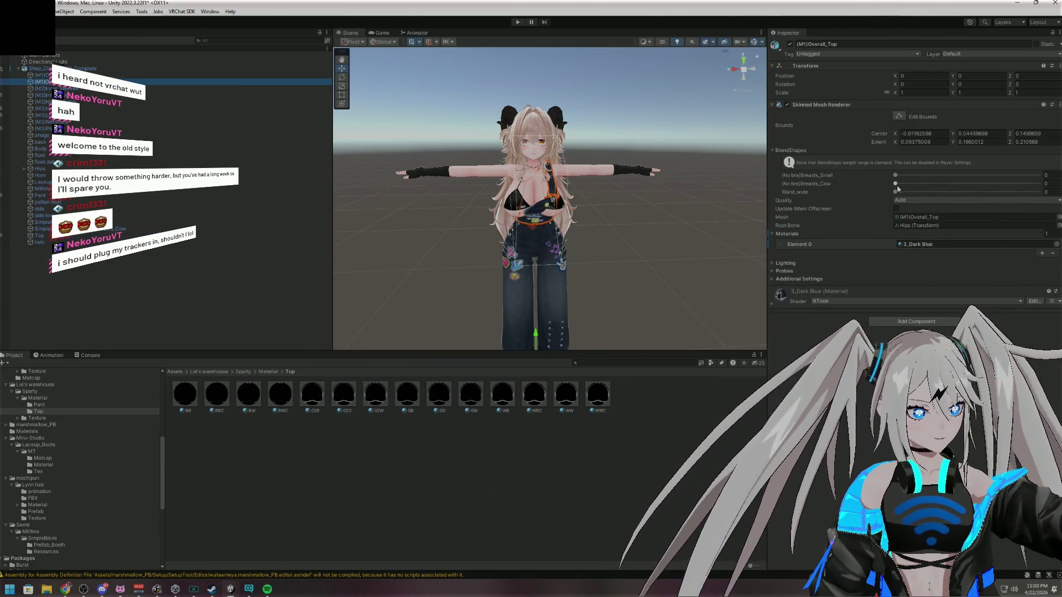
left_click_drag(895, 183, 1042, 186)
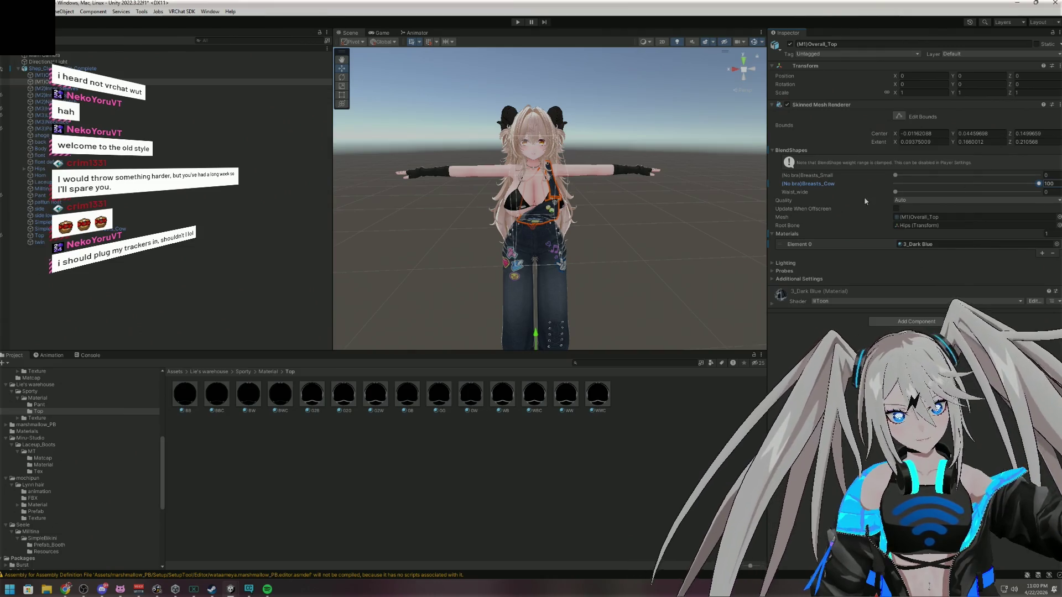
mouse_move(698, 232)
left_mouse_down()
mouse_move(669, 184)
mouse_move(670, 260)
mouse_move(630, 276)
mouse_move(634, 253)
mouse_move(543, 232)
mouse_move(730, 218)
mouse_move(422, 225)
mouse_move(483, 237)
mouse_move(836, 239)
mouse_move(867, 224)
mouse_move(704, 225)
left_mouse_up()
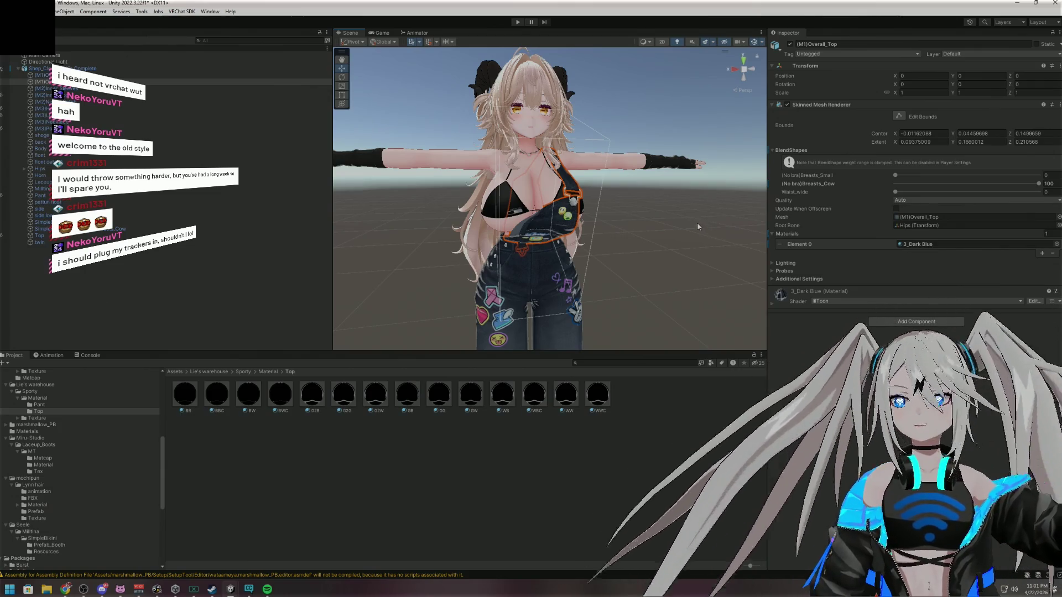
left_click_drag(668, 214, 617, 216)
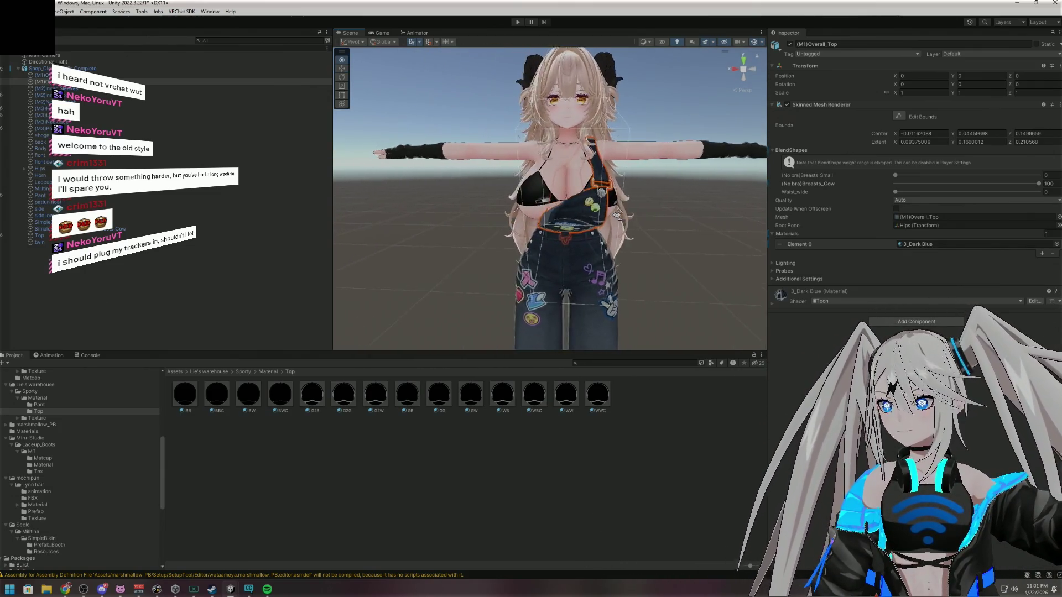
key("f")
scroll(617, 216, "down", 5)
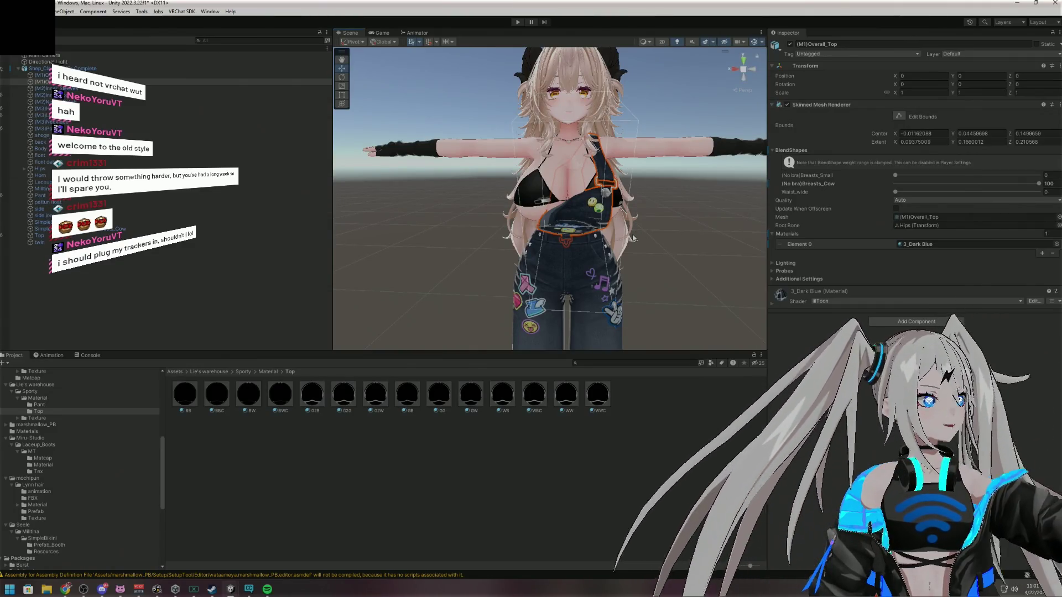
mouse_move(693, 244)
left_mouse_down()
mouse_move(687, 228)
mouse_move(705, 216)
mouse_move(686, 218)
mouse_move(829, 274)
mouse_move(779, 280)
mouse_move(812, 311)
mouse_move(671, 368)
mouse_move(652, 354)
left_mouse_up()
scroll(711, 216, "up", 3)
scroll(686, 217, "up", 5)
scroll(686, 217, "down", 5)
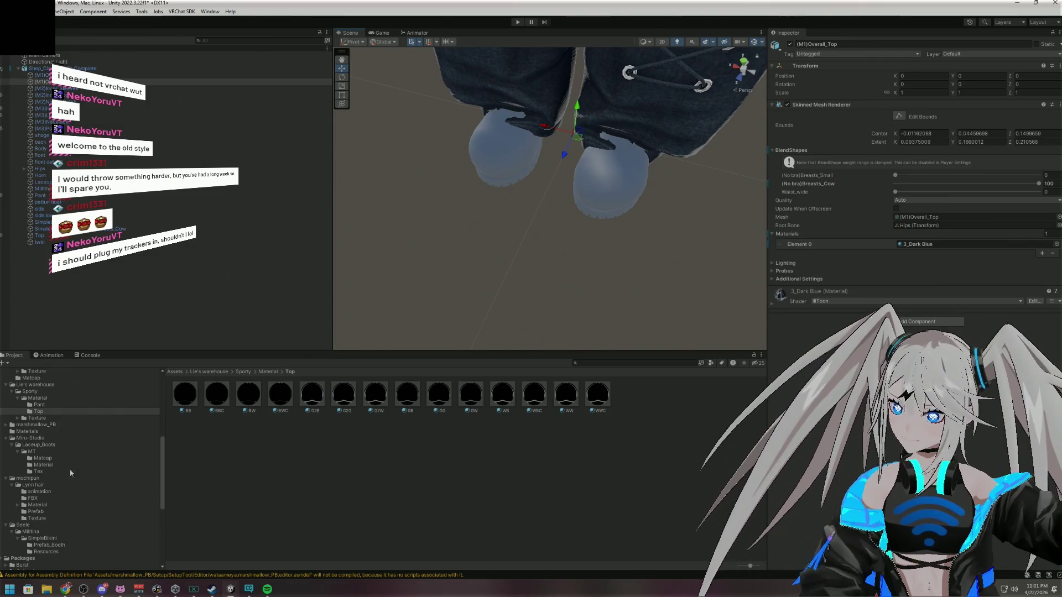
Apply the Brown material from Laceup_Boots/MT/Material to the boots and frame them
left_click(45, 459)
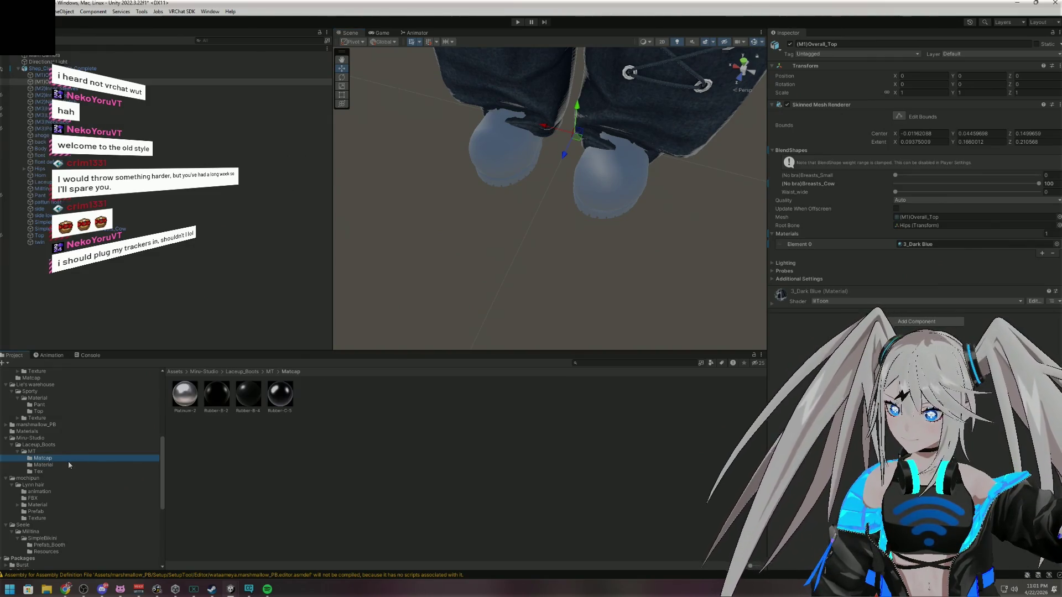
left_click(50, 465)
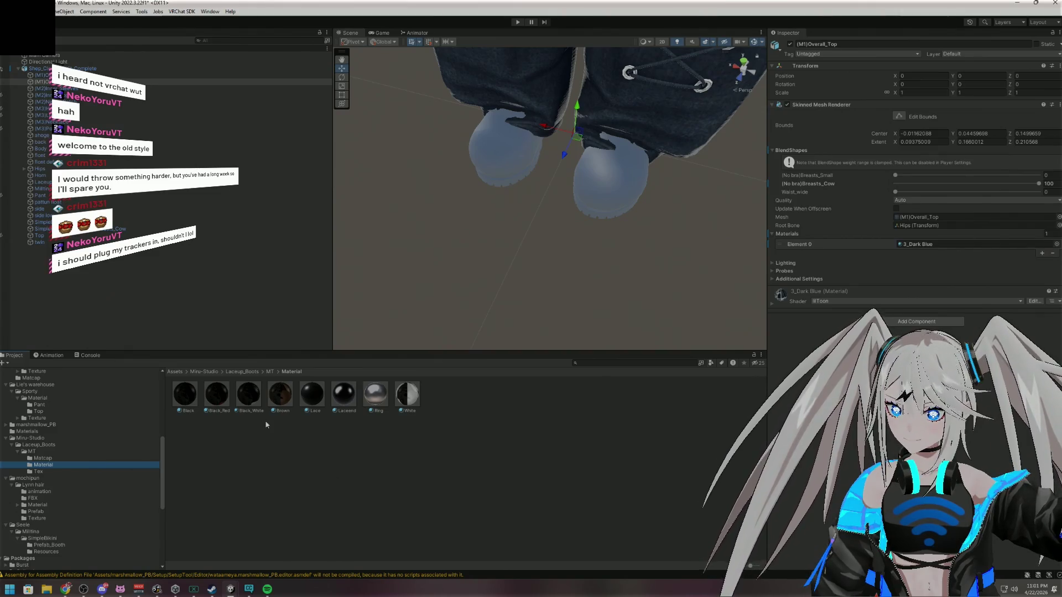
mouse_move(289, 398)
left_mouse_down()
mouse_move(346, 448)
mouse_move(666, 286)
mouse_move(630, 227)
left_mouse_up()
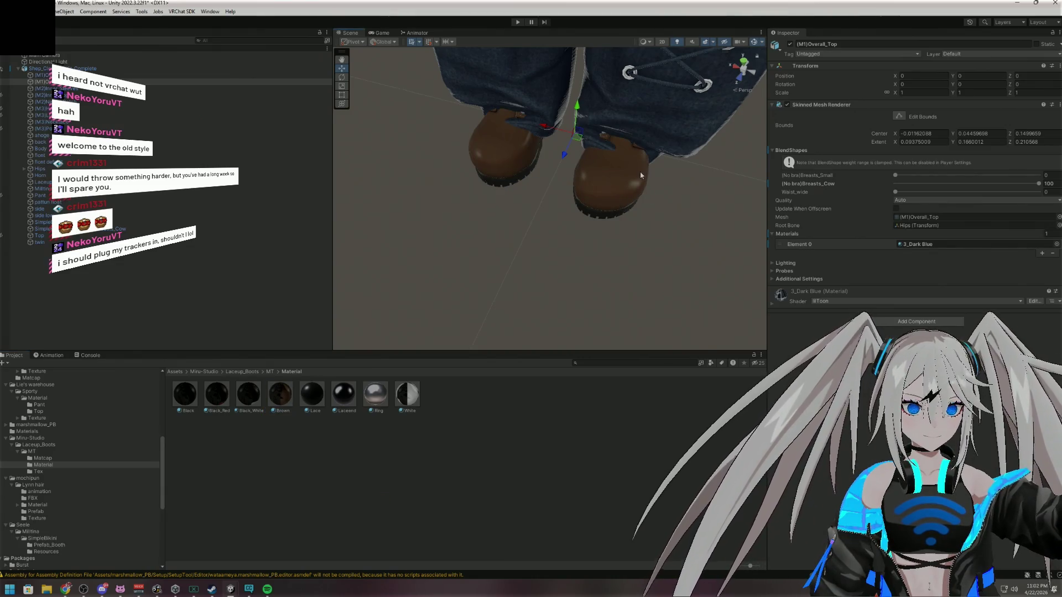
left_click(2, 80)
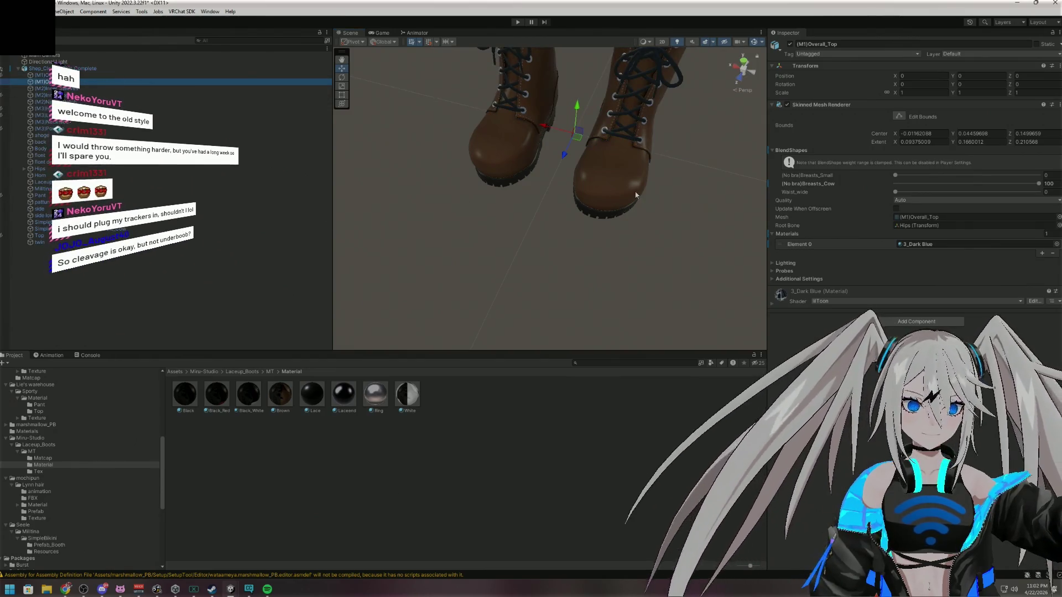
left_click_drag(691, 102, 712, 116)
key("f")
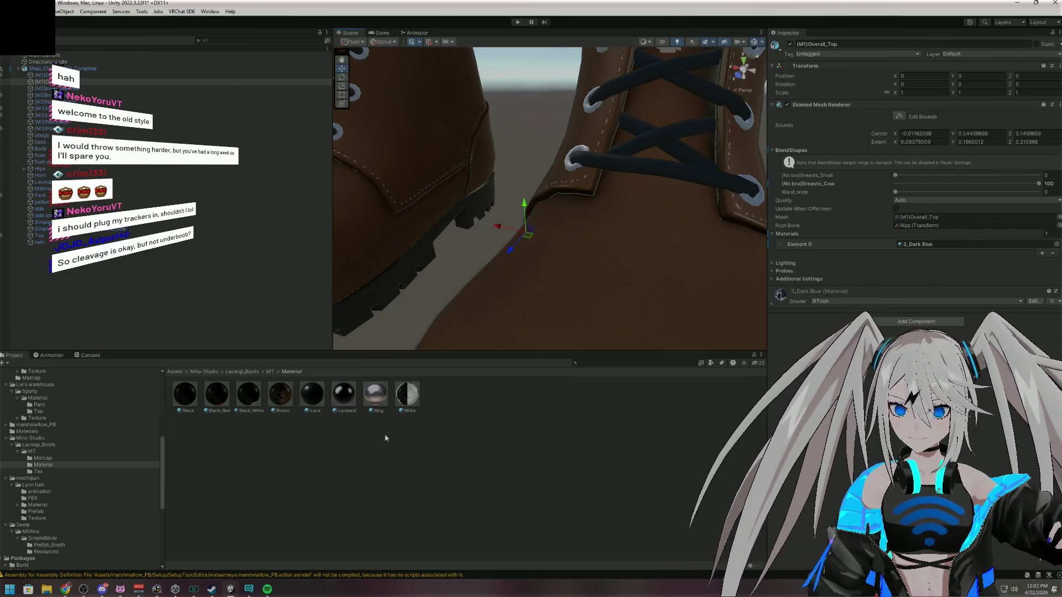
Apply Ring to the boot eyelets and Laceend to the lace tips, then show the jeans again
mouse_move(376, 399)
left_mouse_down()
mouse_move(499, 318)
mouse_move(573, 172)
left_mouse_up()
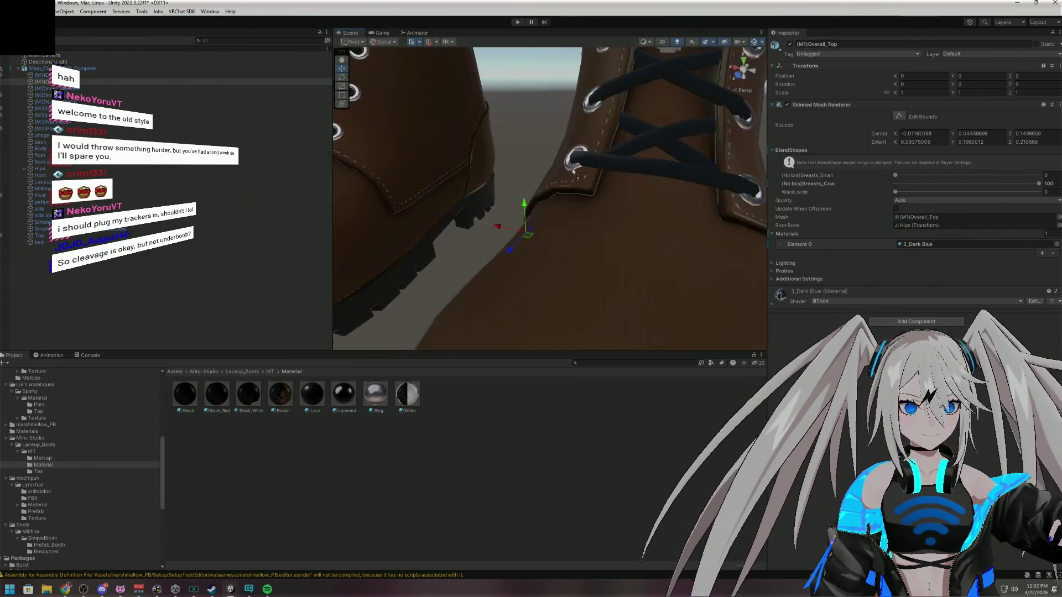
scroll(665, 230, "down", 5)
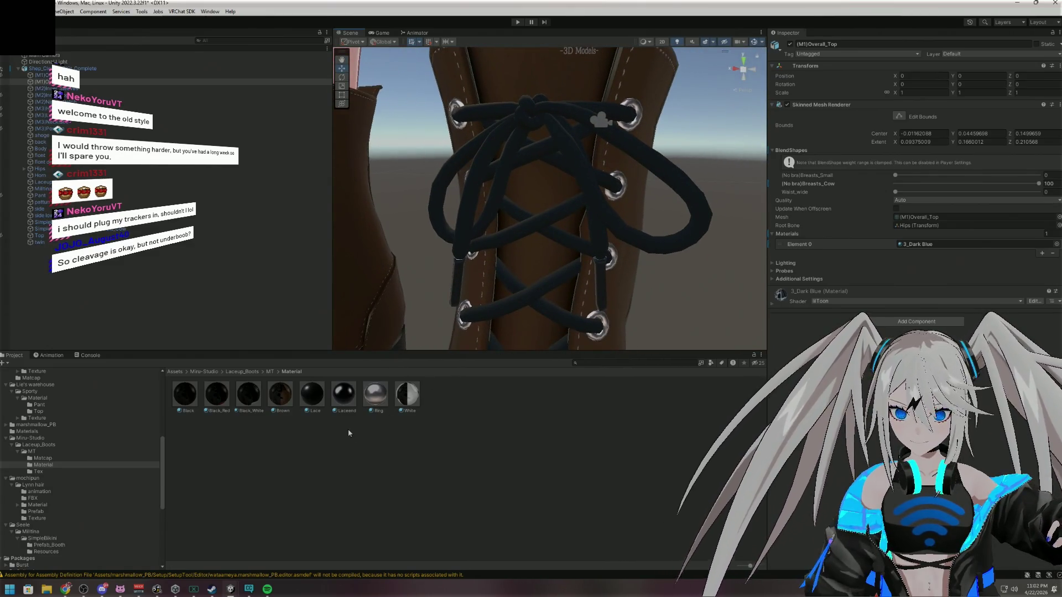
left_click(345, 394)
left_click_drag(363, 381, 458, 279)
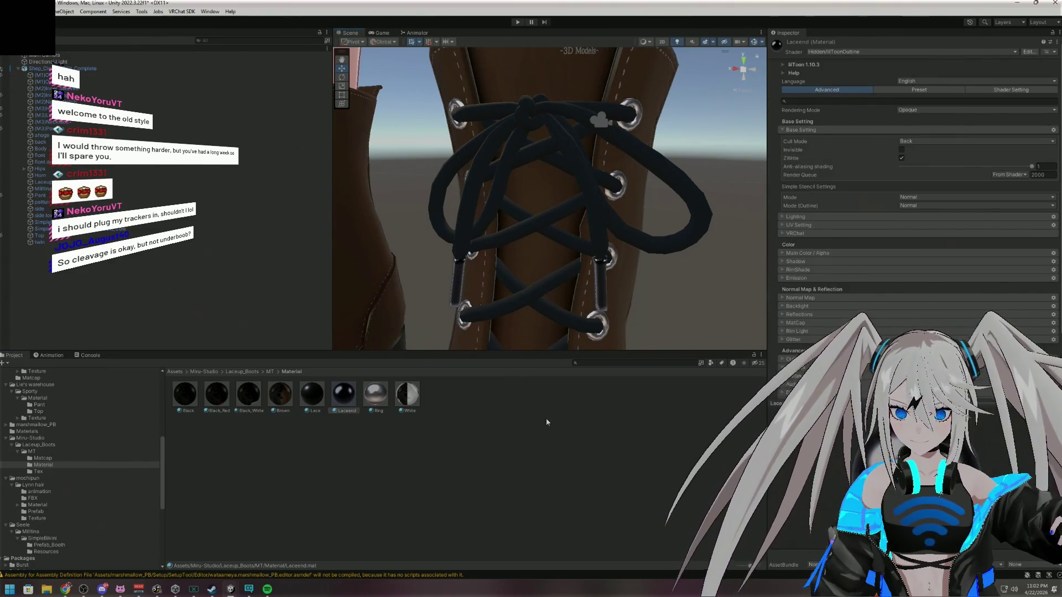
scroll(409, 279, "down", 5)
mouse_move(434, 296)
left_mouse_down()
mouse_move(665, 321)
mouse_move(383, 304)
mouse_move(408, 289)
mouse_move(391, 266)
left_mouse_up()
scroll(390, 307, "up", 2)
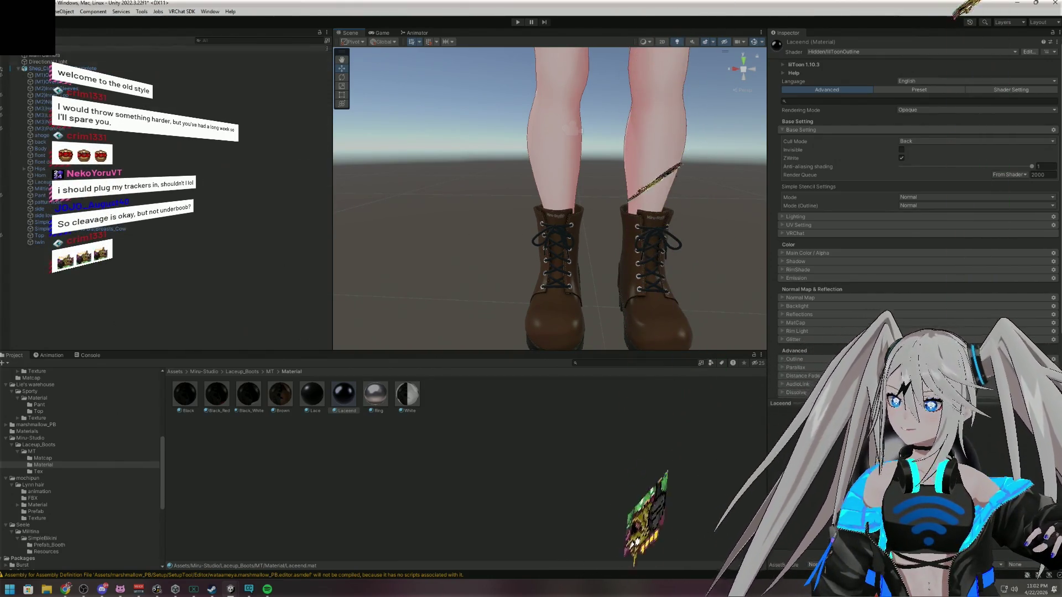
left_click(3, 75)
mouse_move(592, 181)
left_mouse_down()
mouse_move(611, 259)
mouse_move(603, 199)
left_mouse_up()
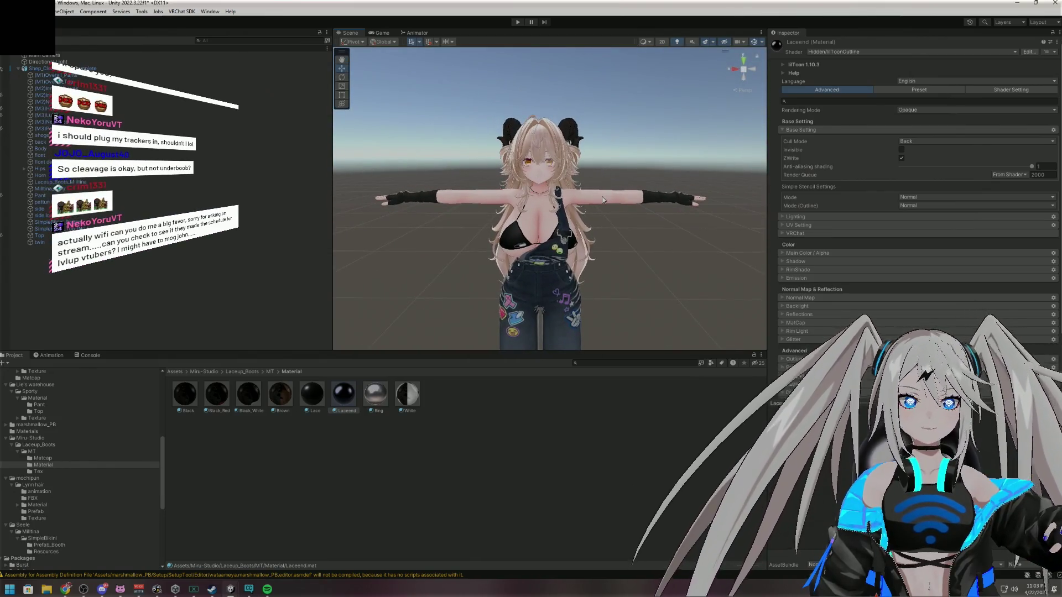
Open the marshmallow_PB folder and collapse the material's Base Setting section
scroll(598, 200, "up", 3)
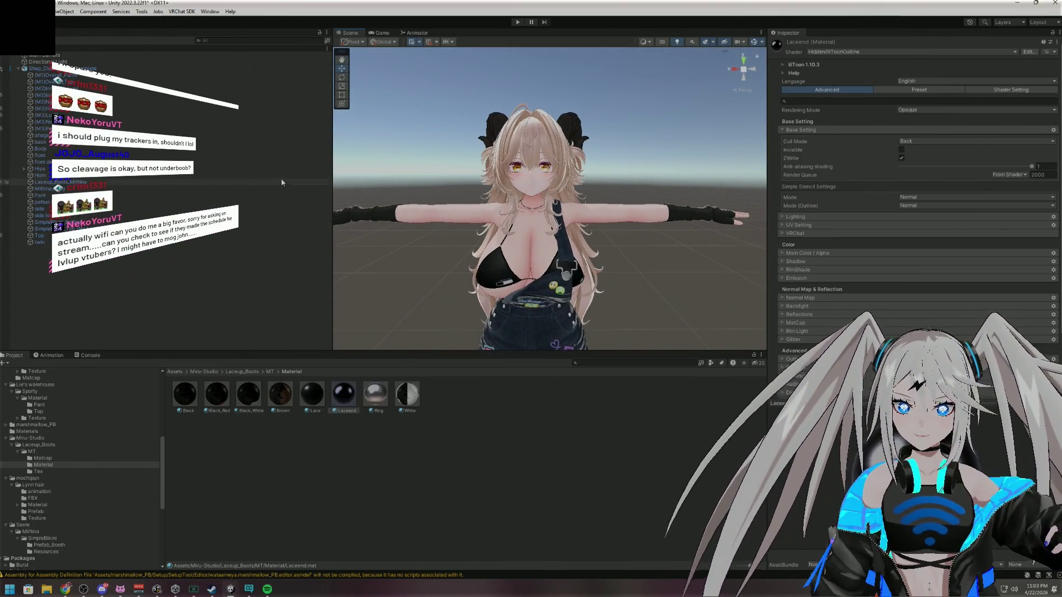
left_click(67, 425)
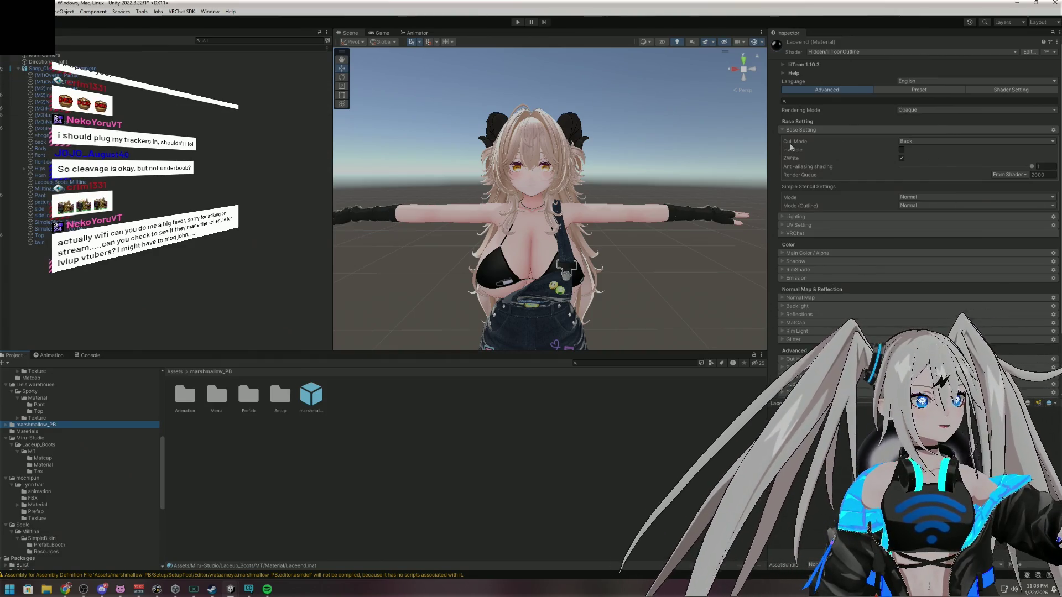
left_click(796, 130)
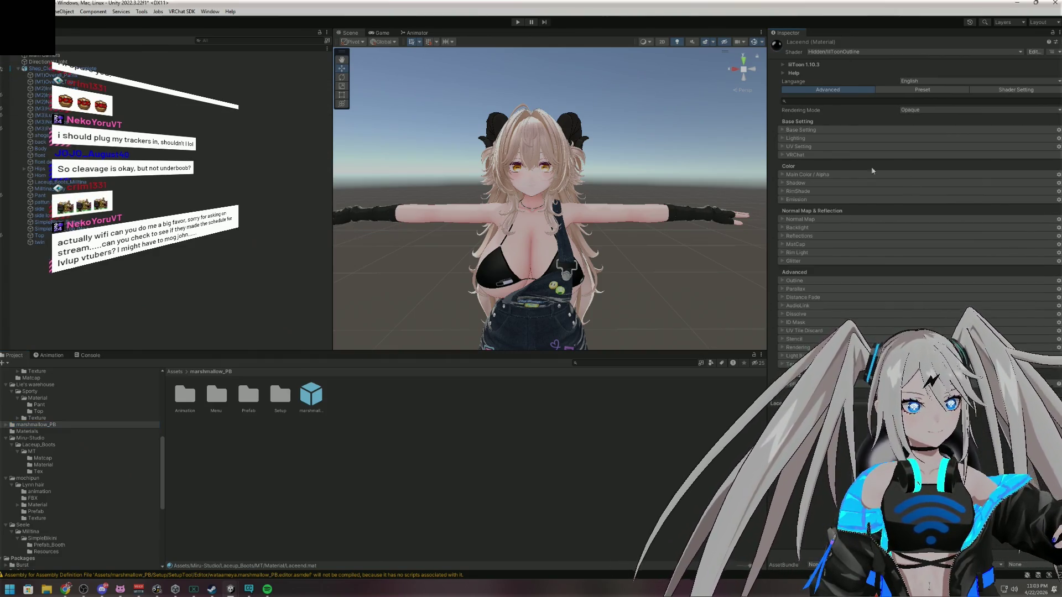
Add a VRC Avatar Descriptor to Shep_Clean_ARKit_Complete and snap Unity to the left half
left_click(103, 67)
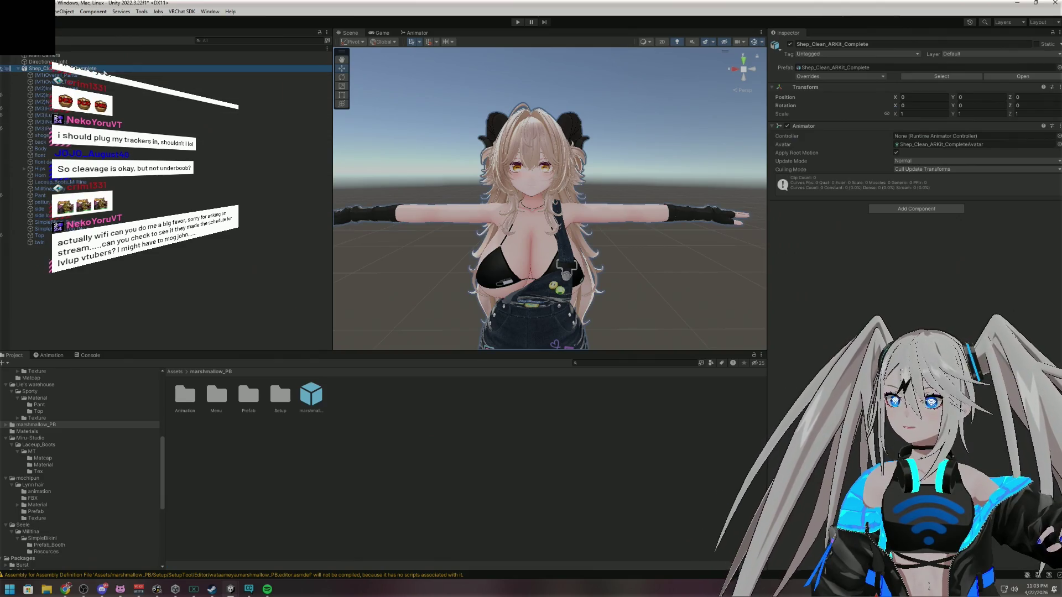
left_click(885, 209)
left_click(885, 209)
left_click(919, 242)
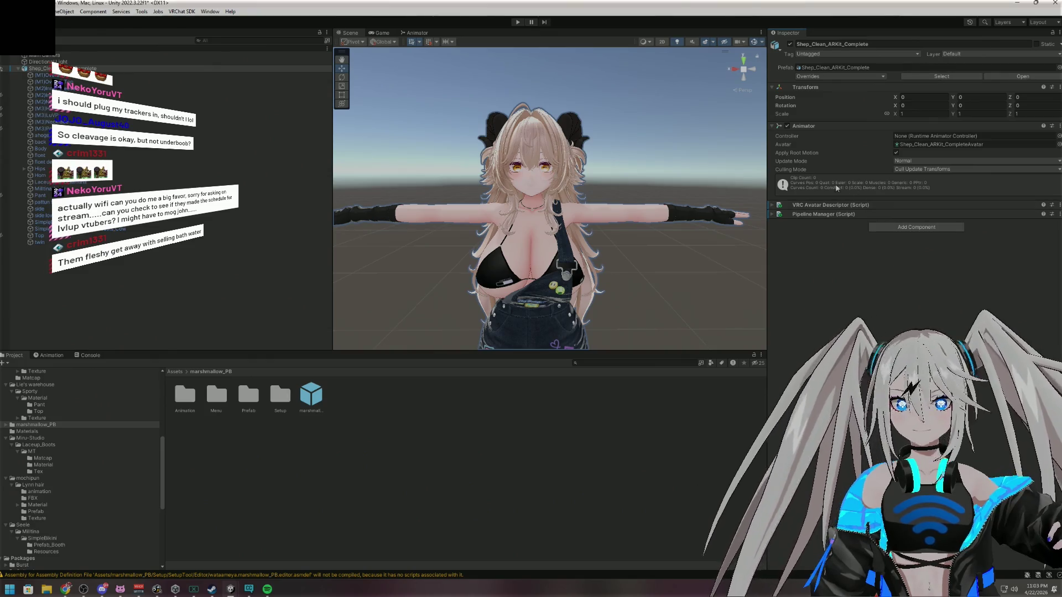
left_click(772, 205)
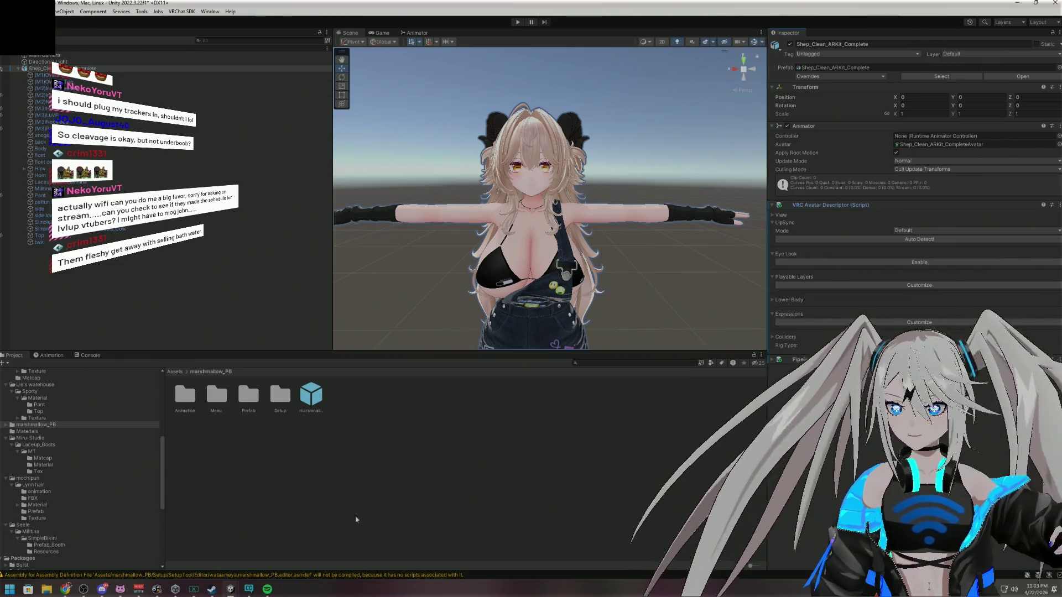
left_click_drag(417, 2, 1, 166)
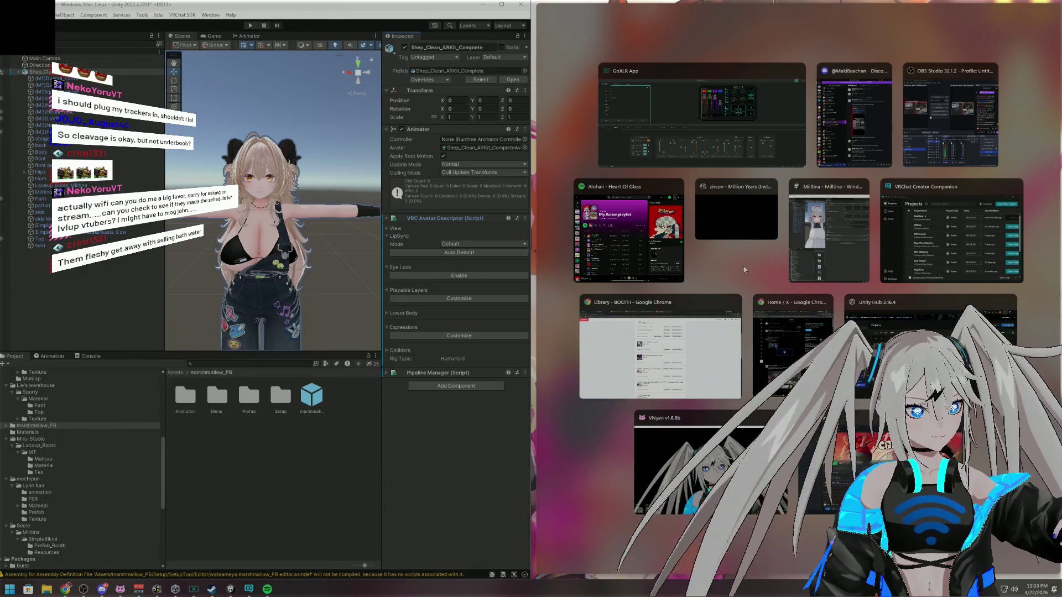
Snap the Milltina project to the right half and review Milltina's Avatar Descriptor settings
left_click(845, 273)
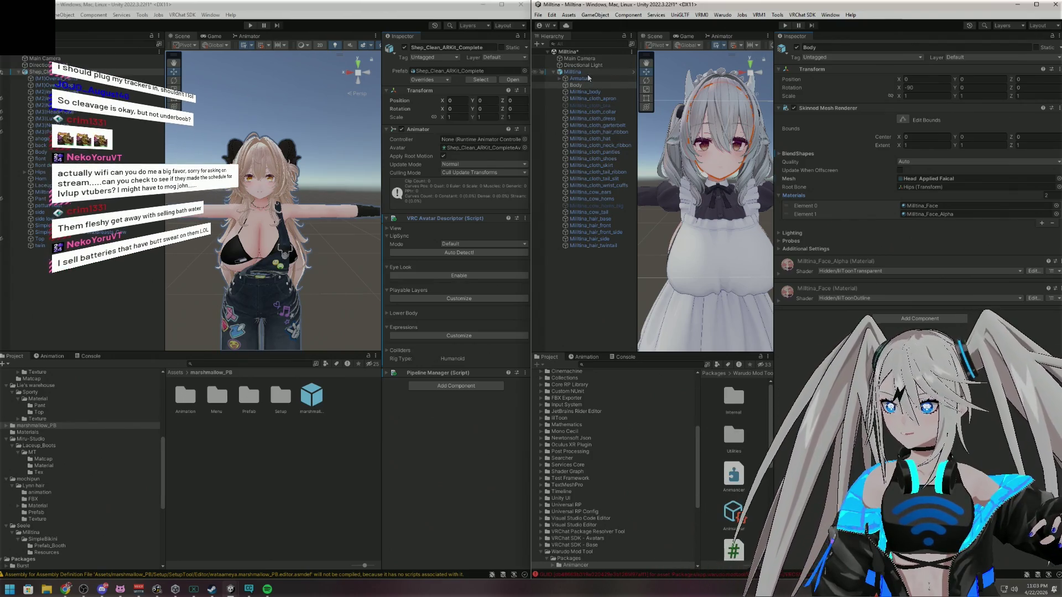
left_click(588, 75)
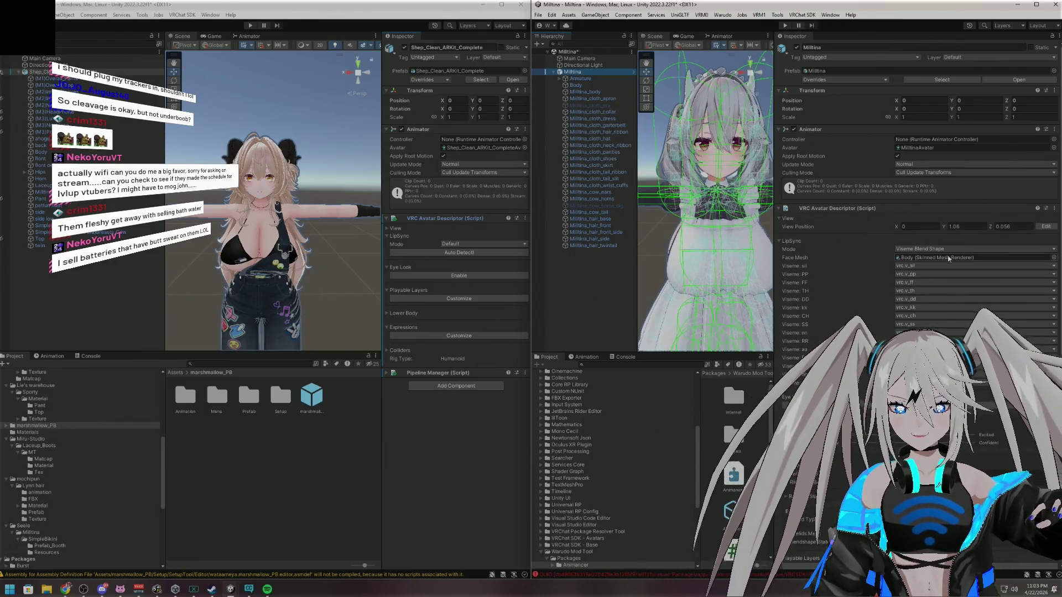
scroll(829, 296, "down", 10)
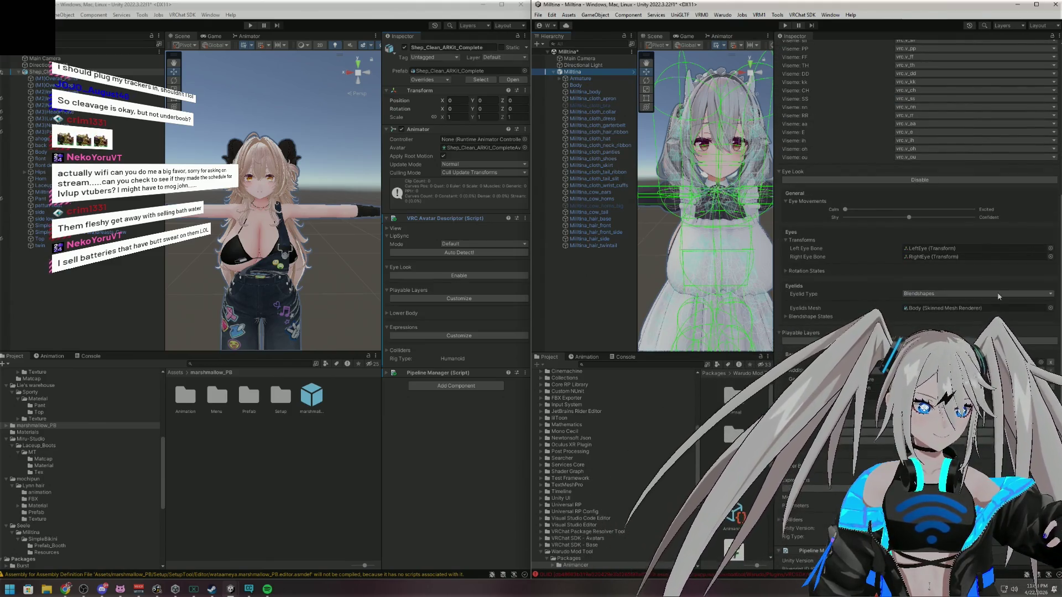
scroll(945, 318, "up", 6)
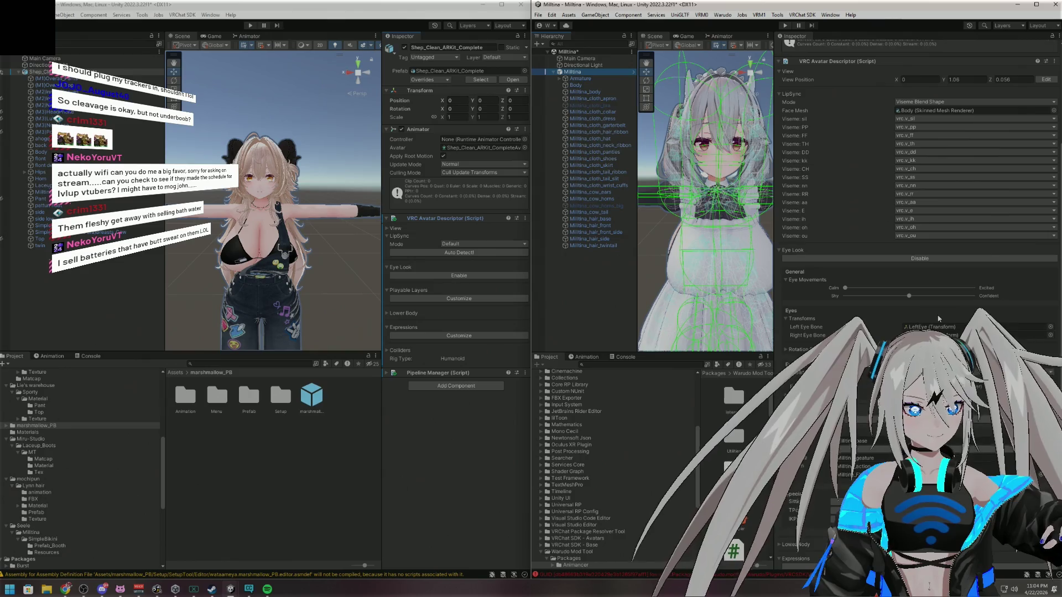
scroll(938, 318, "up", 5)
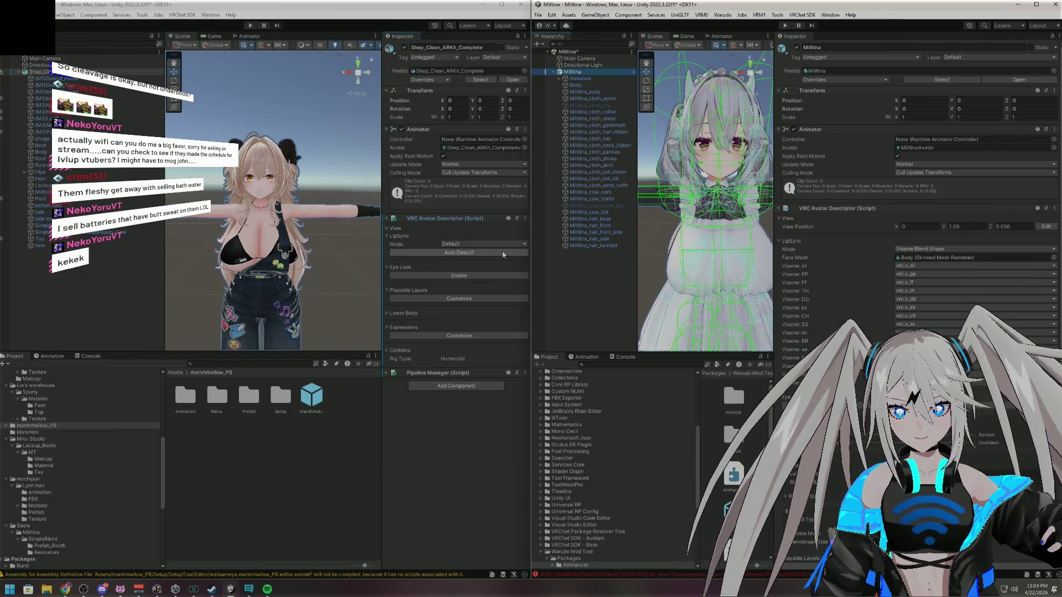
left_click(476, 244)
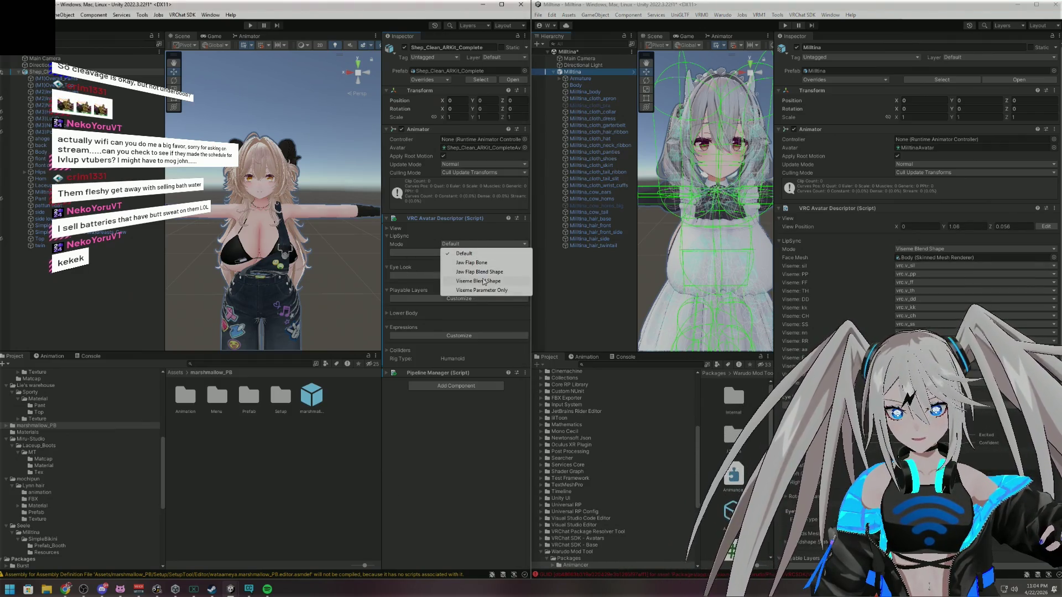
Set LipSync Mode to Viseme Blend Shape with Body as the face mesh, then expand View
left_click(479, 281)
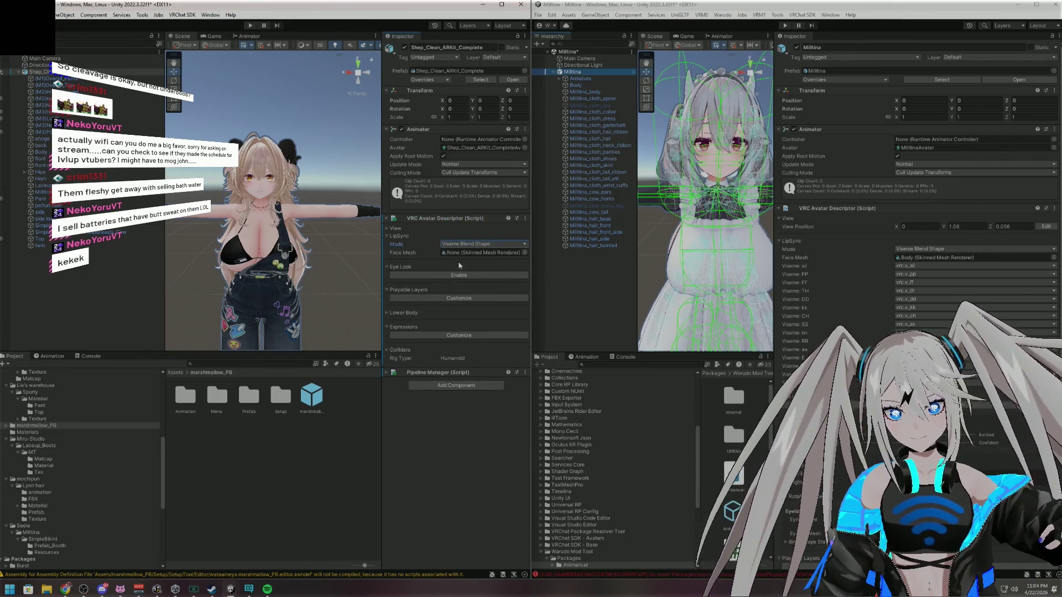
left_click(500, 252)
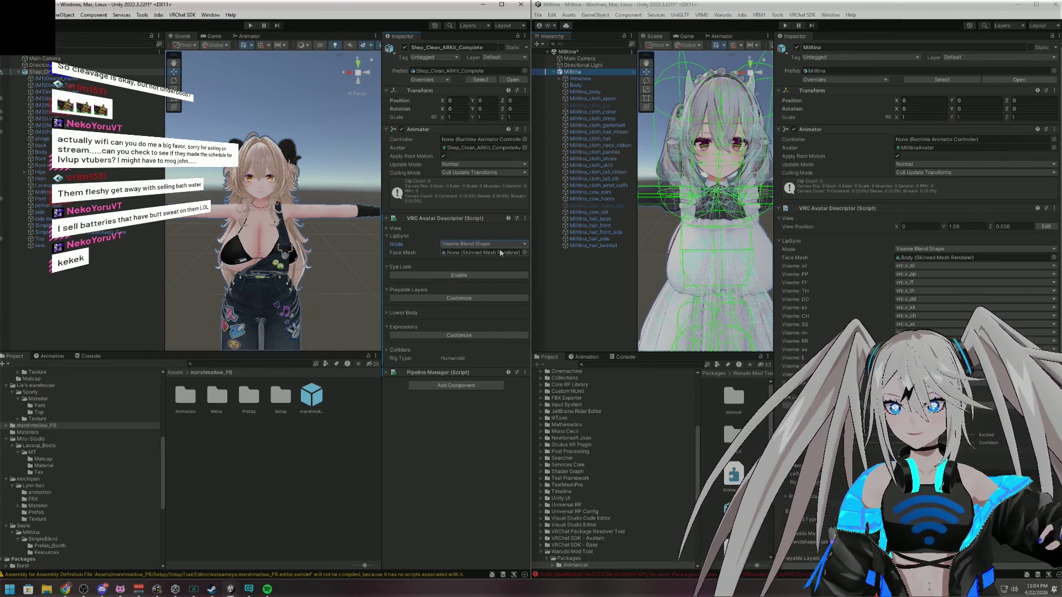
left_click(525, 252)
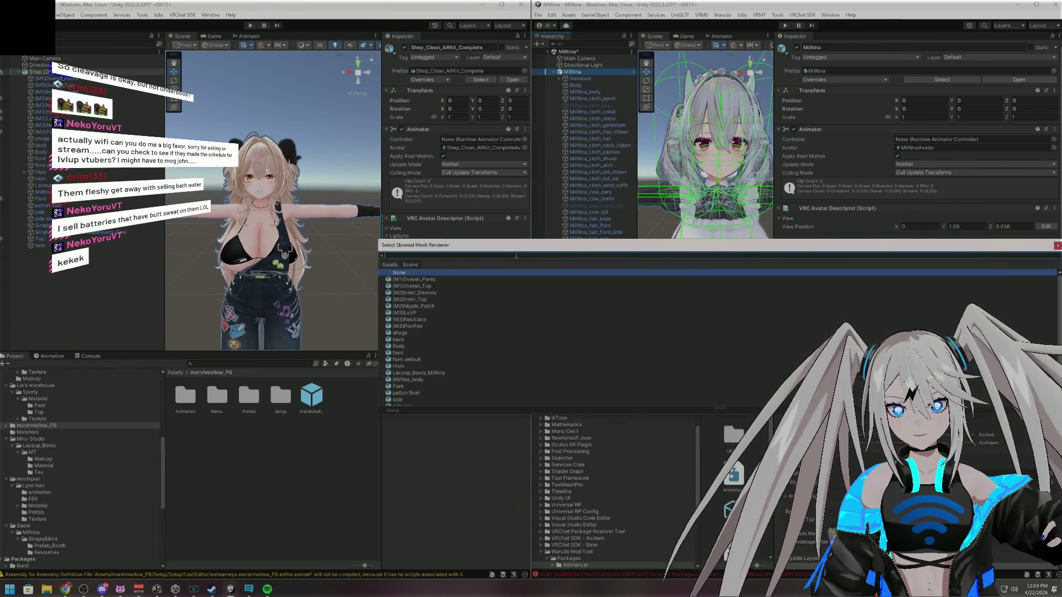
scroll(471, 298, "down", 1)
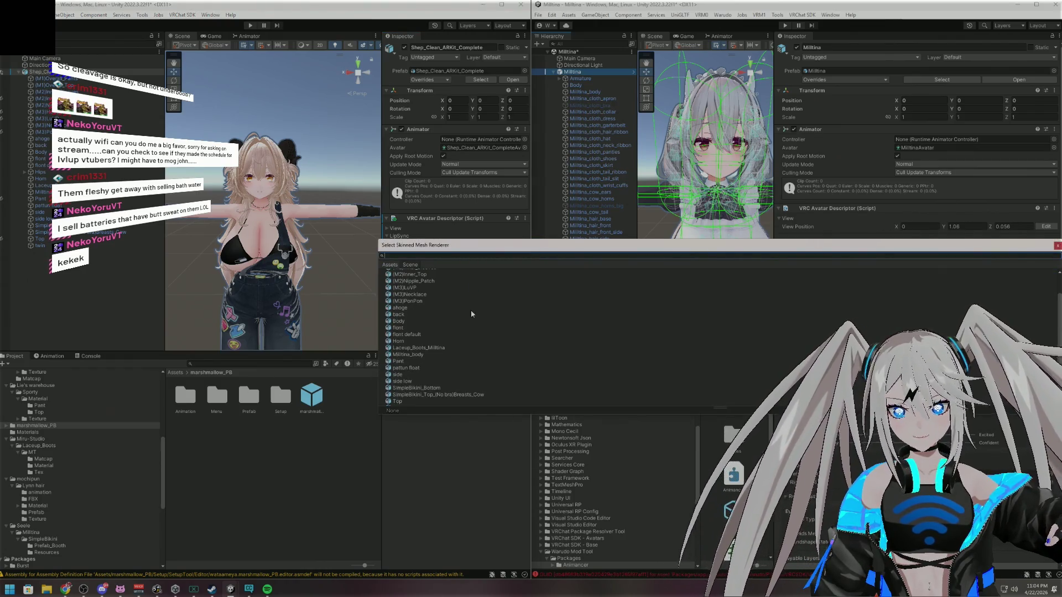
double_click(426, 326)
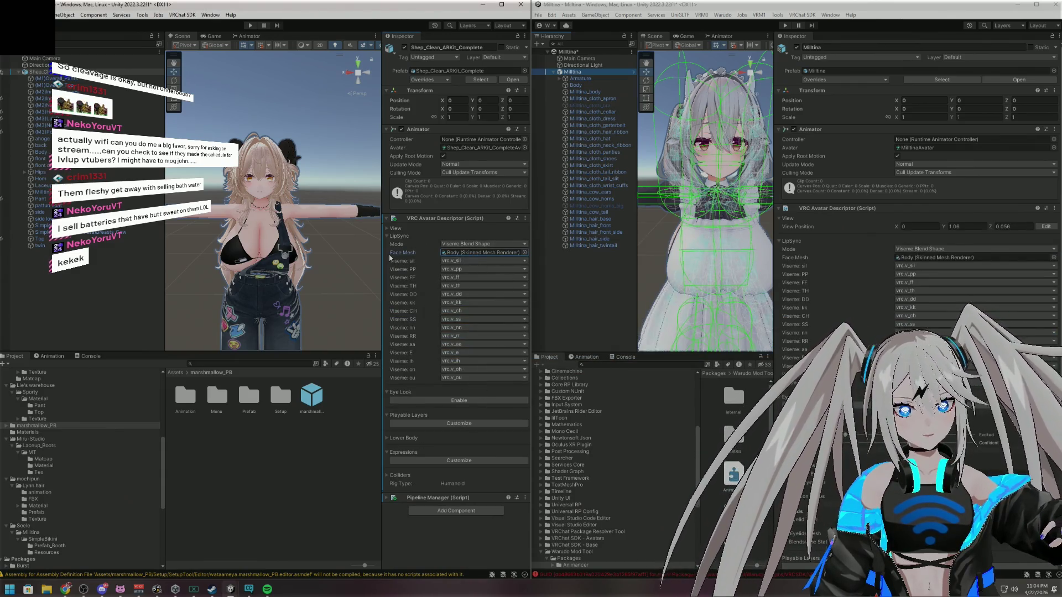
left_click(386, 236)
left_click(385, 228)
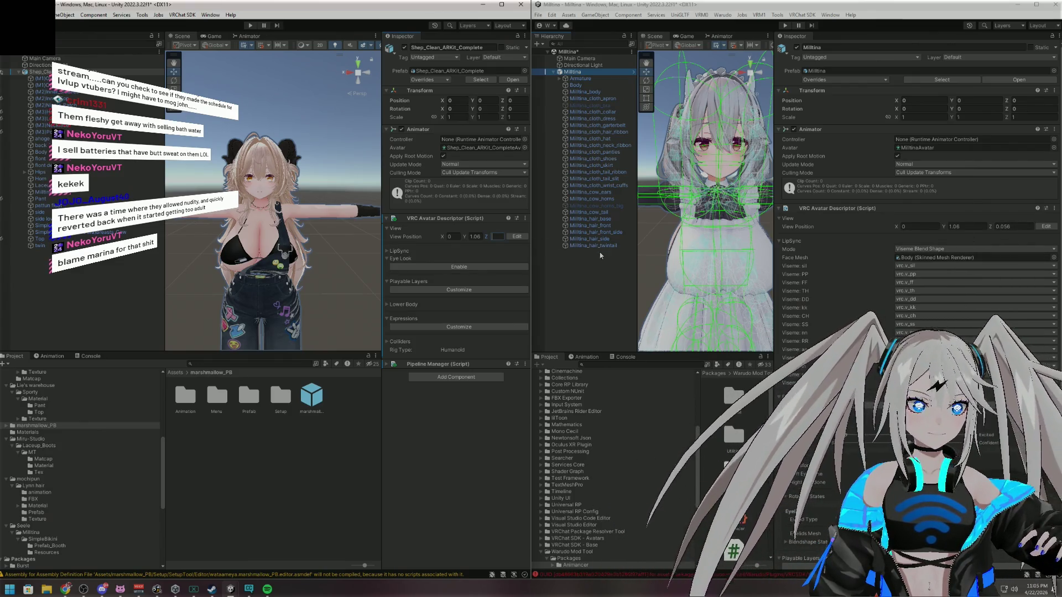
Set View Position Z to 0.056, enable Eye Look, and expand Eye Movements
type("0.056")
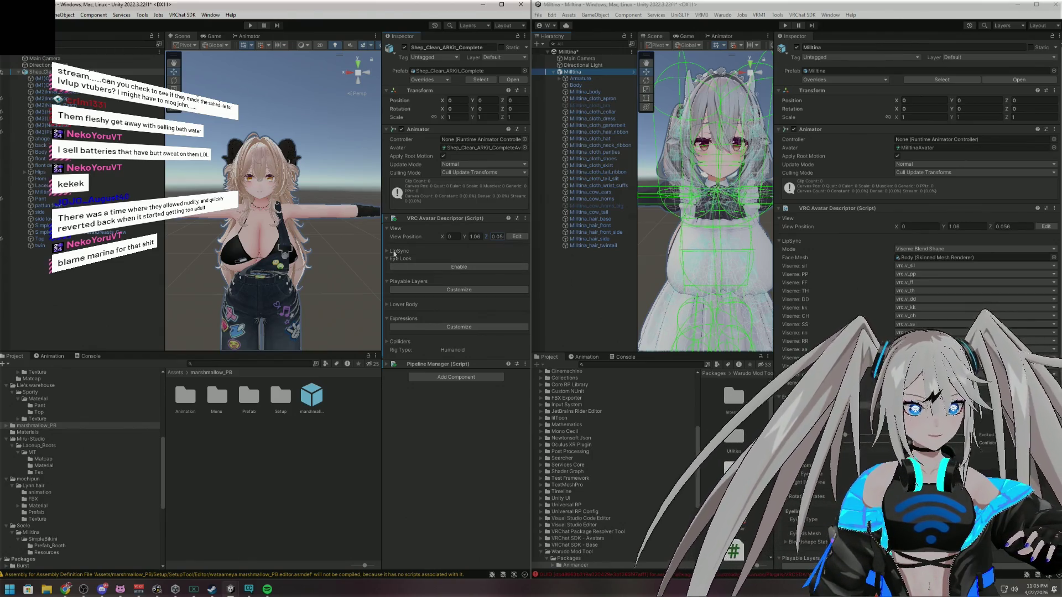
left_click(388, 257)
left_click(388, 259)
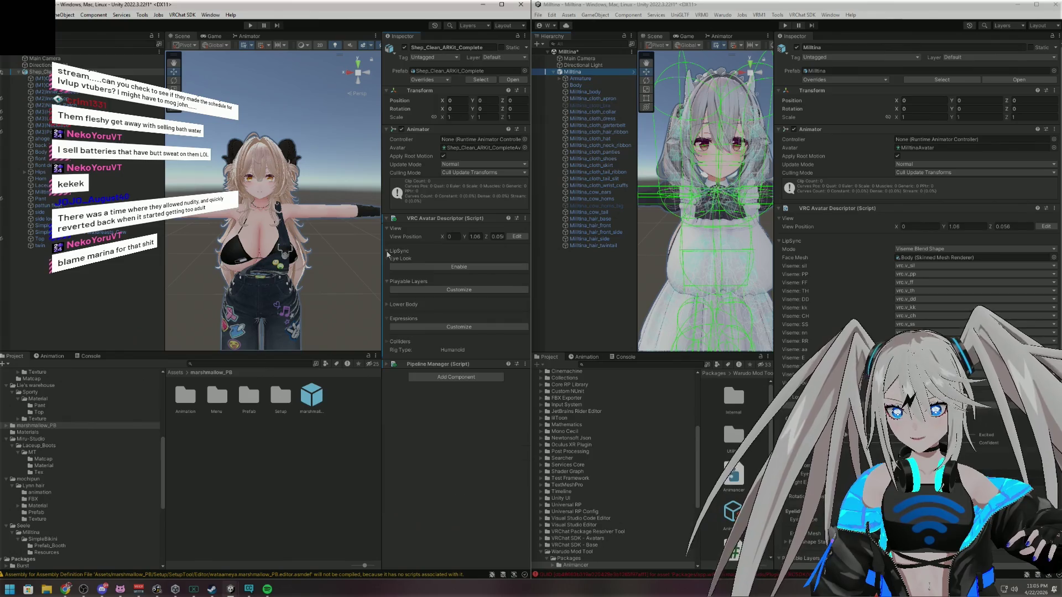
left_click(387, 260)
left_click(387, 258)
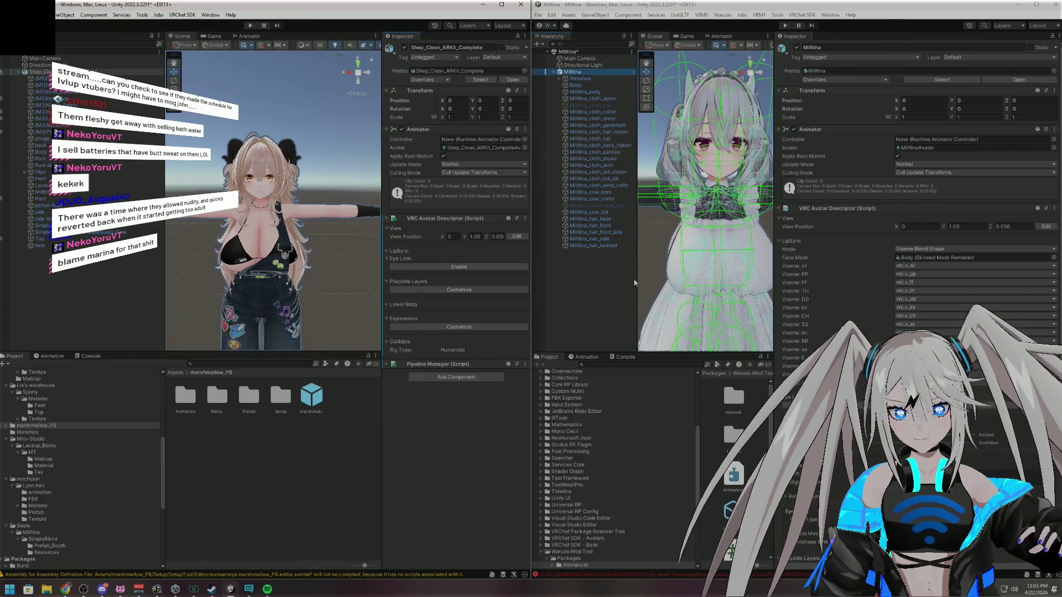
left_click(782, 244)
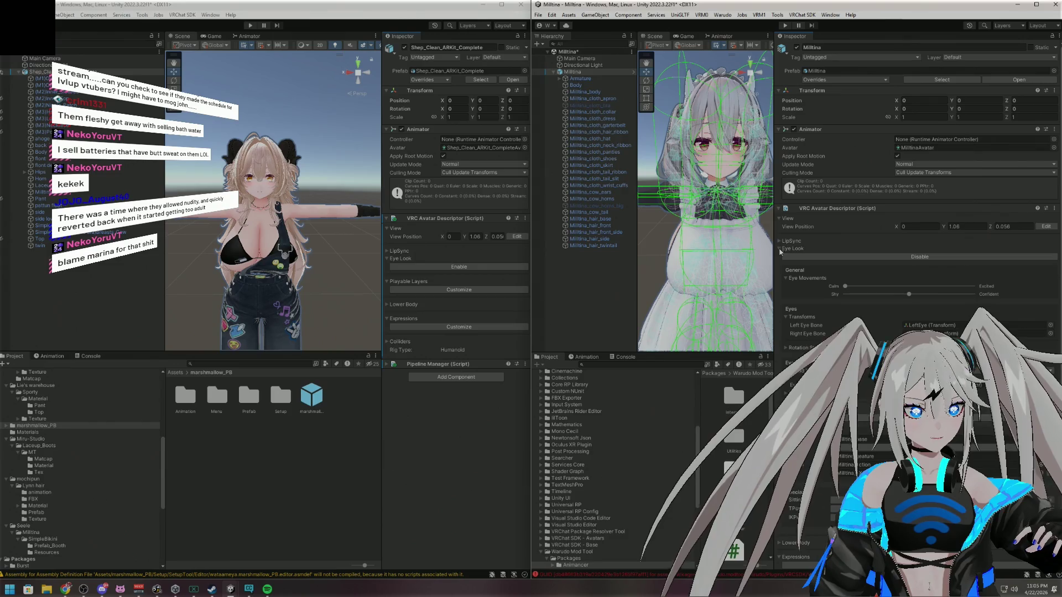
left_click(448, 267)
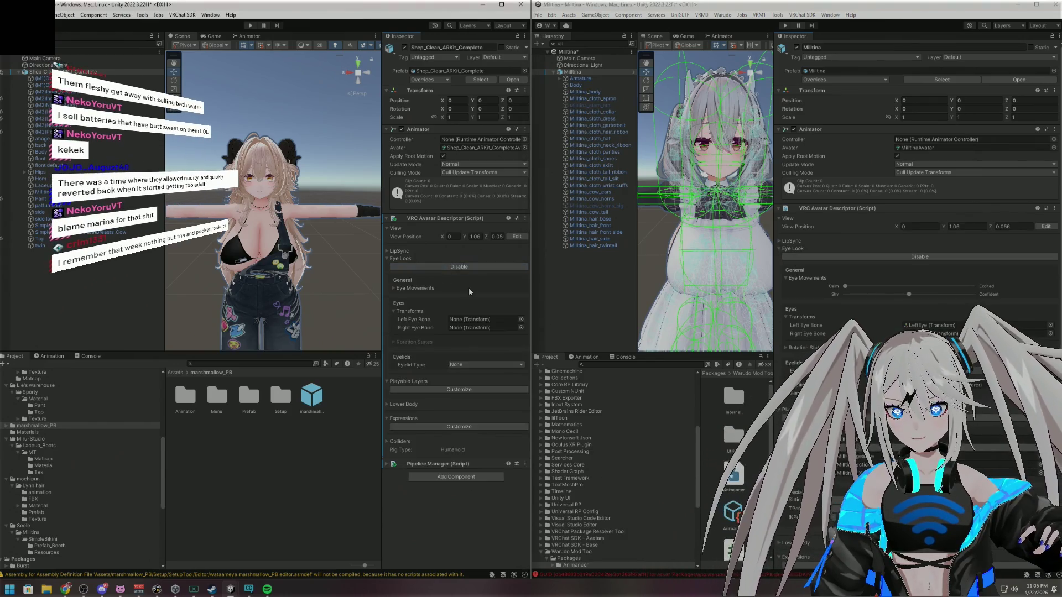
left_click(396, 288)
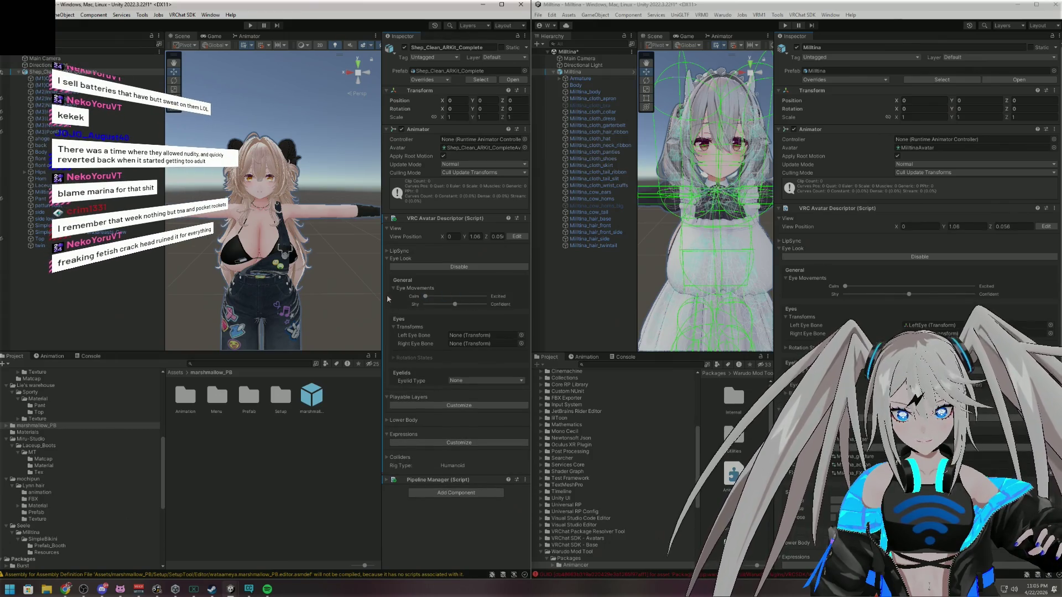
Assign LeftEye as the left eye bone and RightEye as the right eye bone
left_click(521, 336)
type("left")
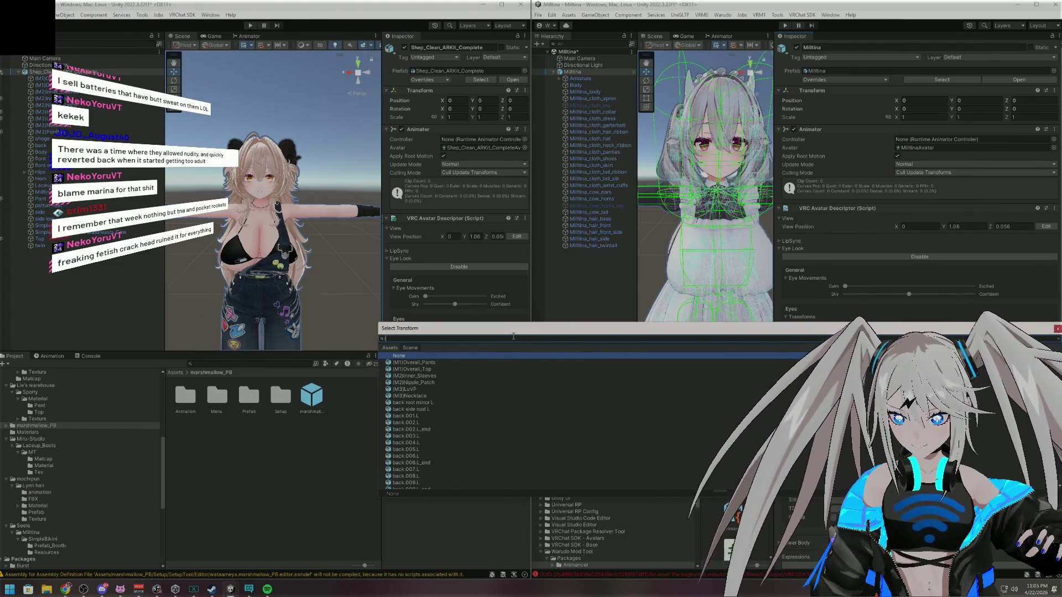
double_click(430, 363)
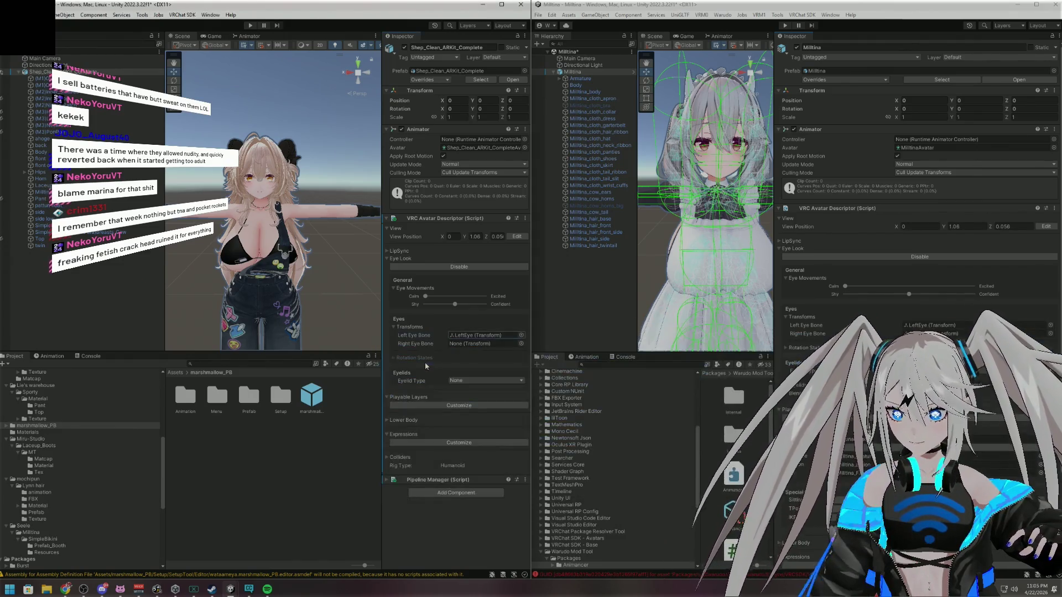
left_click(520, 344)
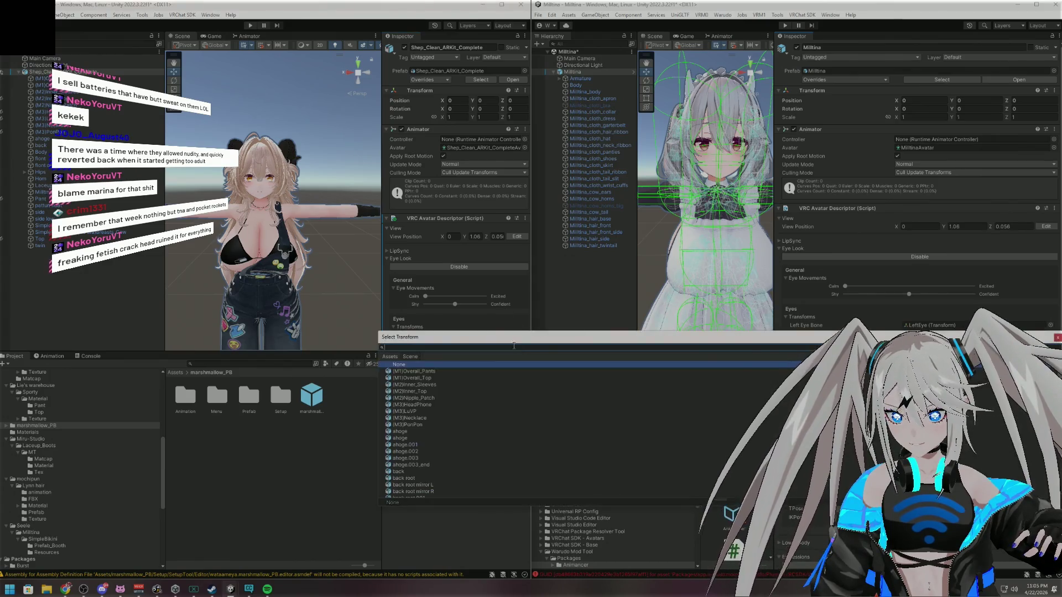
type("rihg")
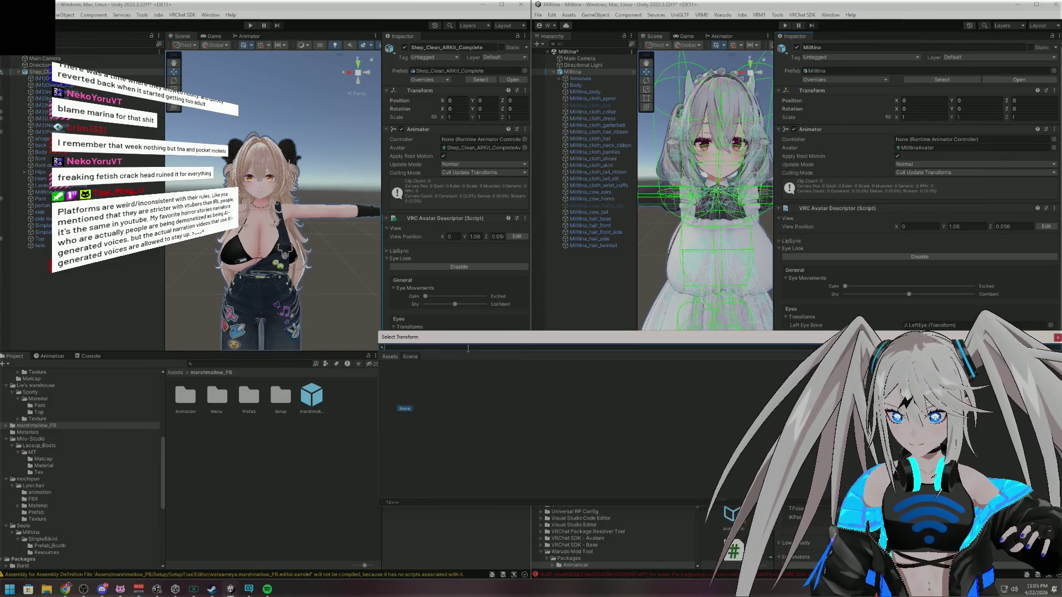
key("BackSpace")
key("BackSpace")
key("BackSpace")
type("right")
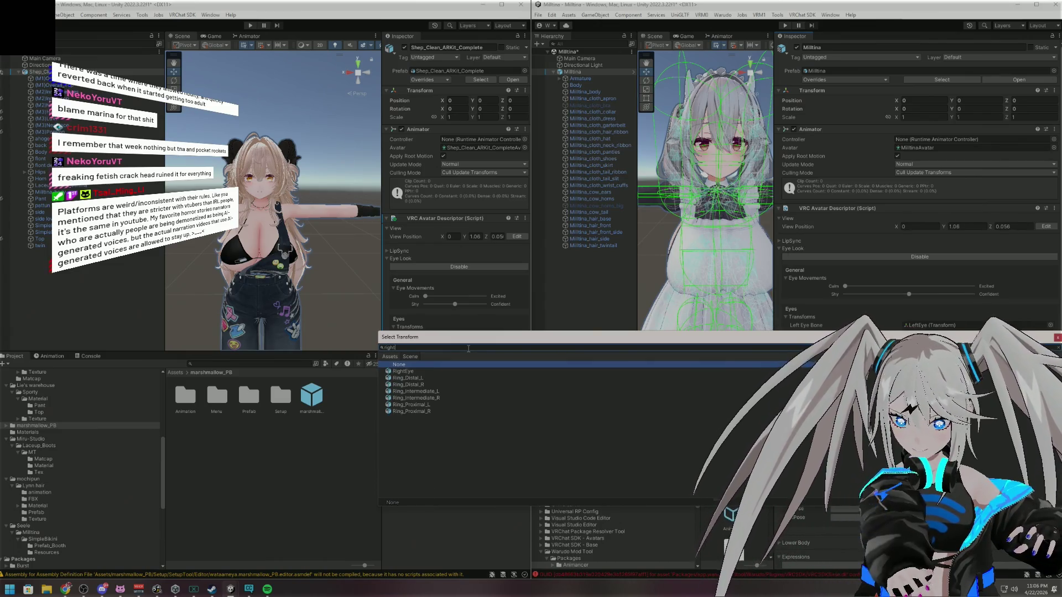
double_click(422, 371)
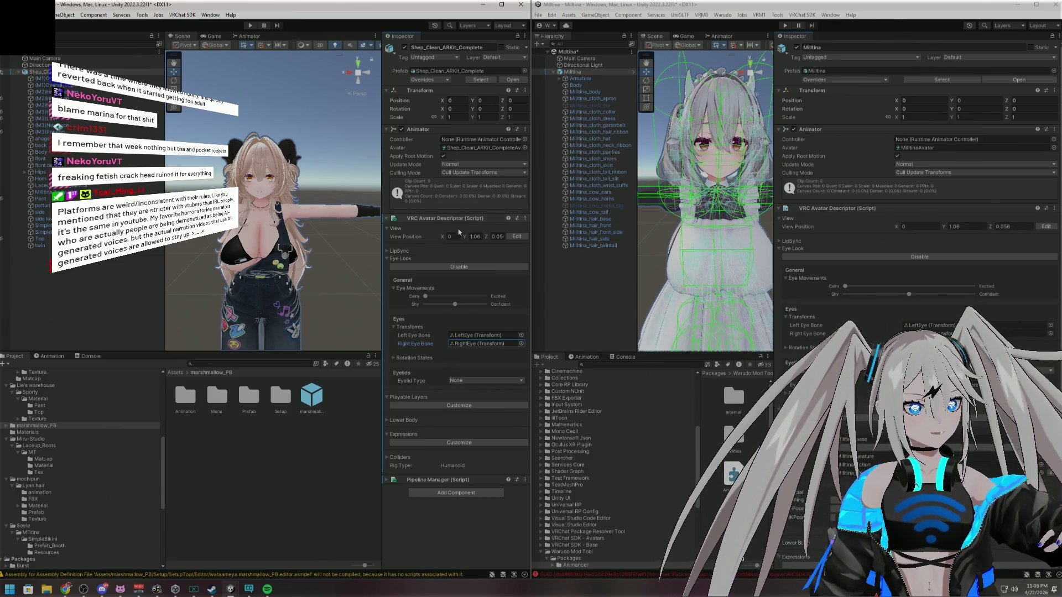
left_click(393, 359)
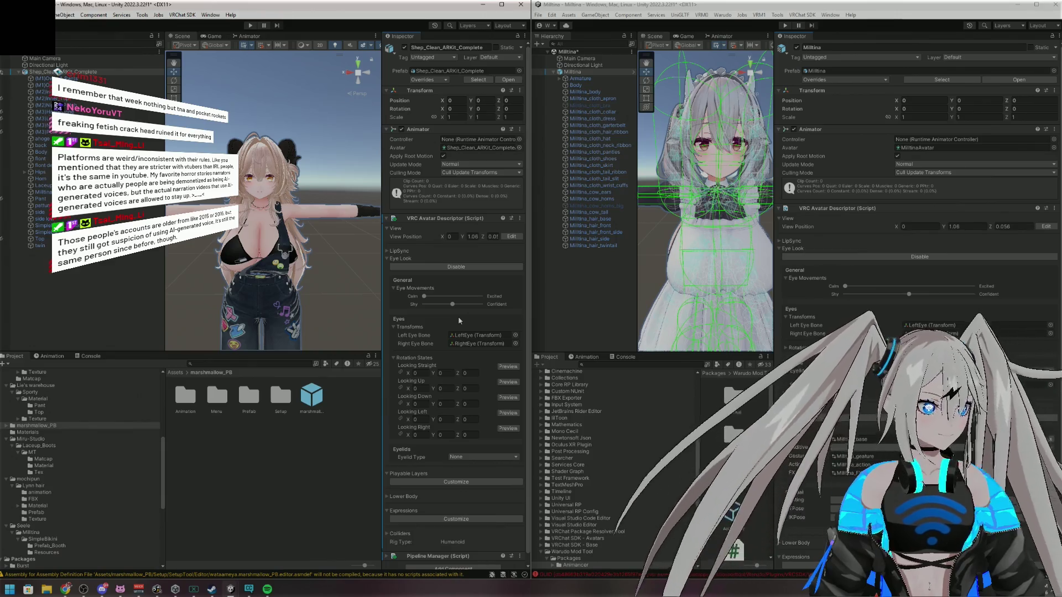
Scroll down to review the zeroed rotation states and the Eyelid Type setting
scroll(471, 262, "down", 1)
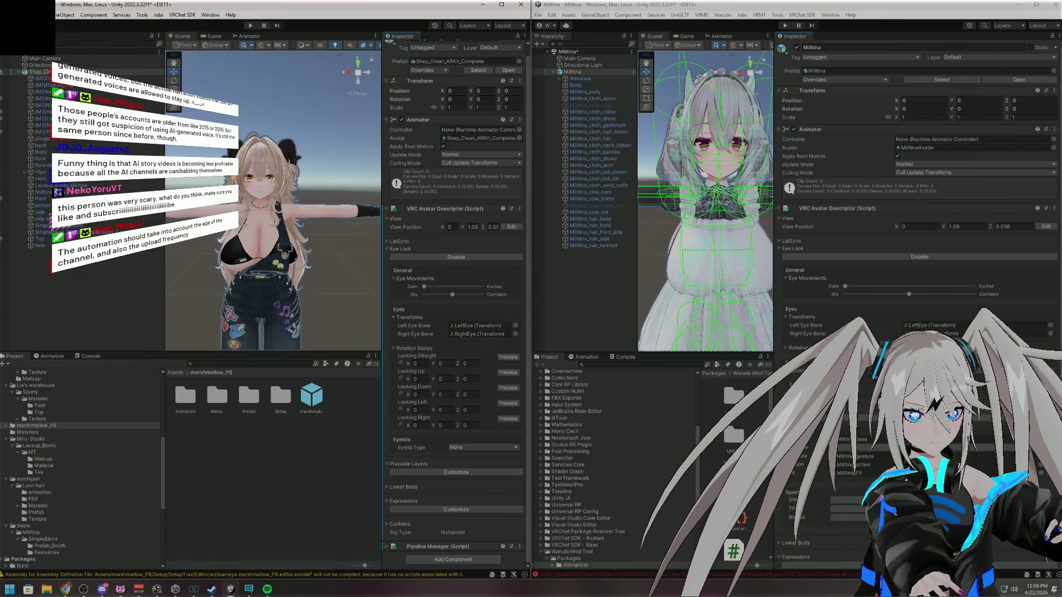
Change the Eyelid Type from None to Blendshapes, revealing an Eyelids Mesh slot
scroll(918, 166, "down", 3)
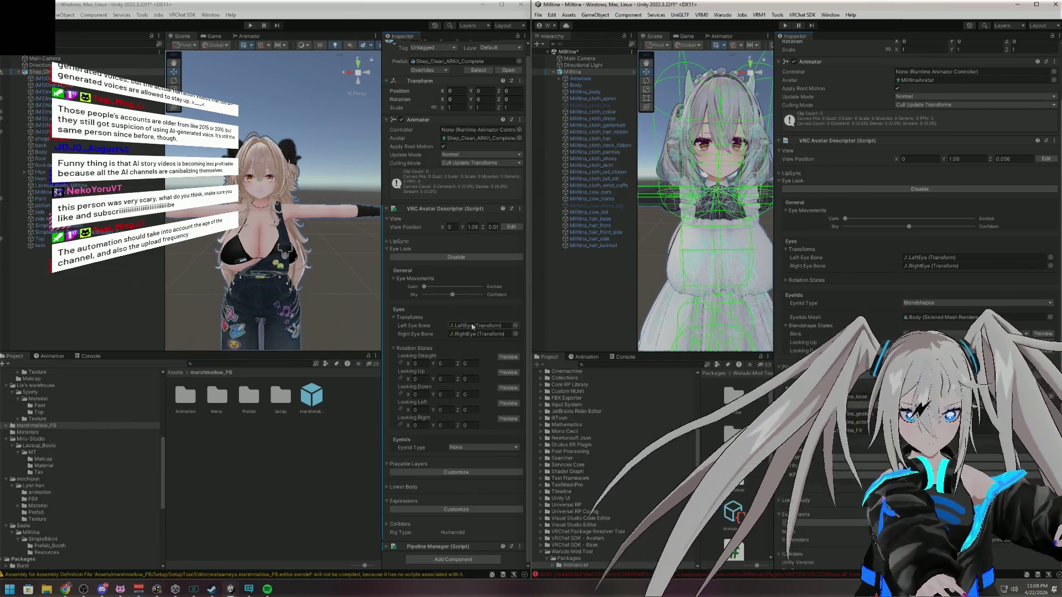
left_click(396, 320)
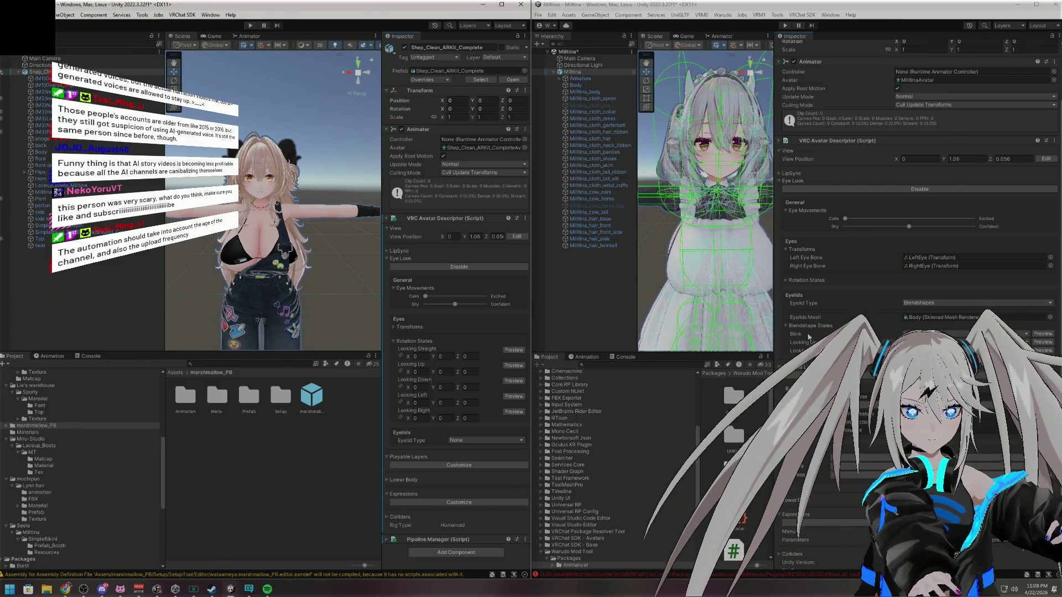
left_click(785, 280)
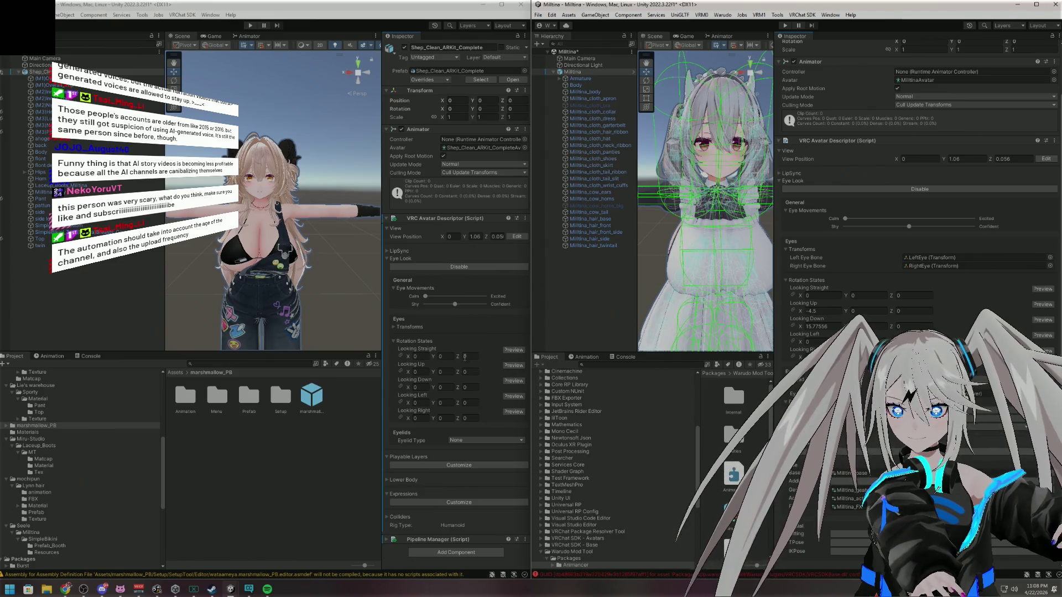
left_click(471, 441)
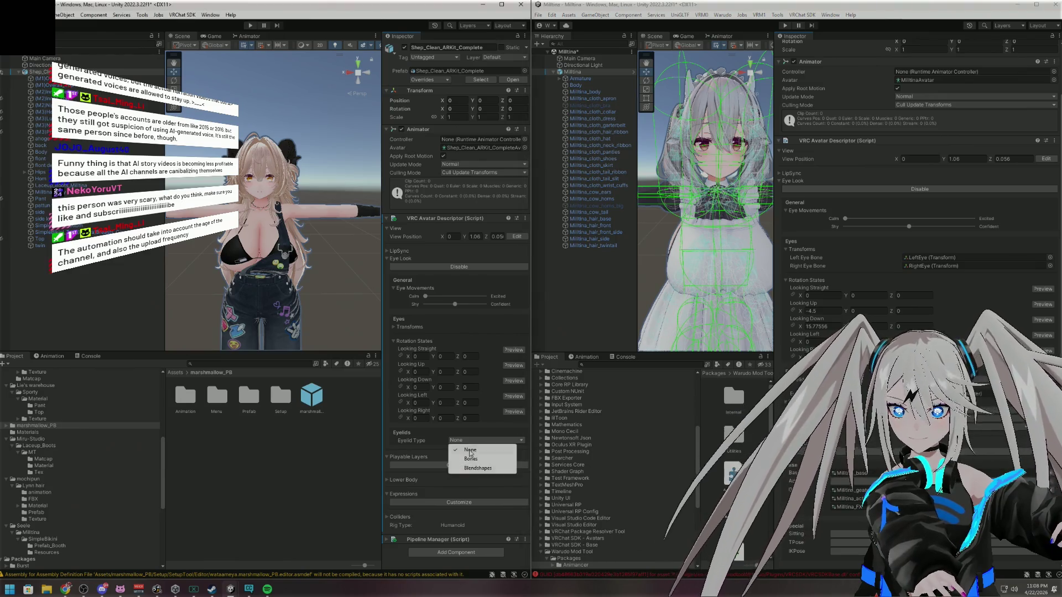
left_click(470, 469)
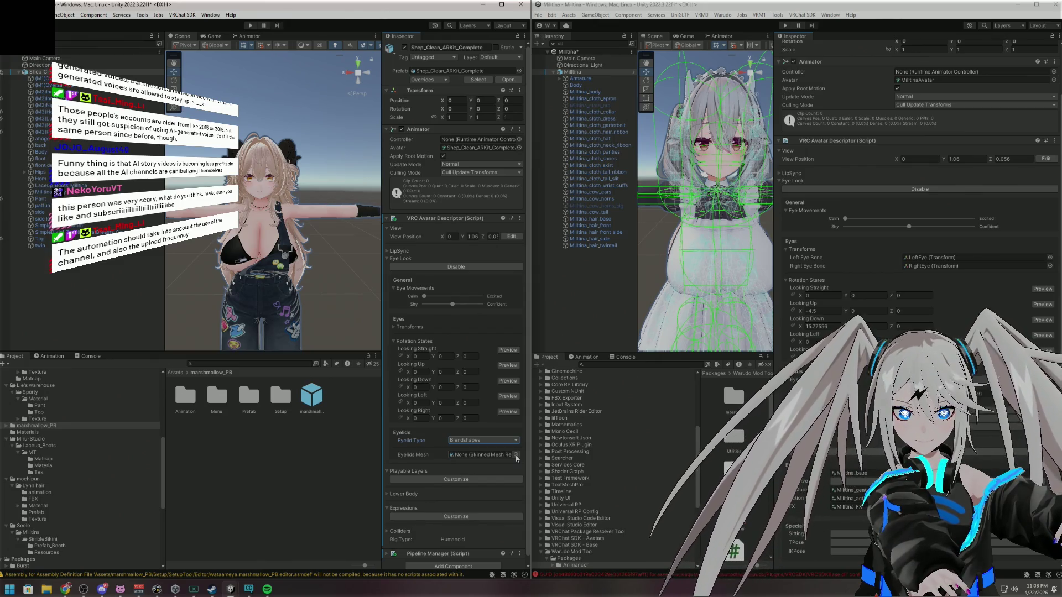
Use the Body mesh for the eyelids and set Blink to vrc.blink
left_click(515, 455)
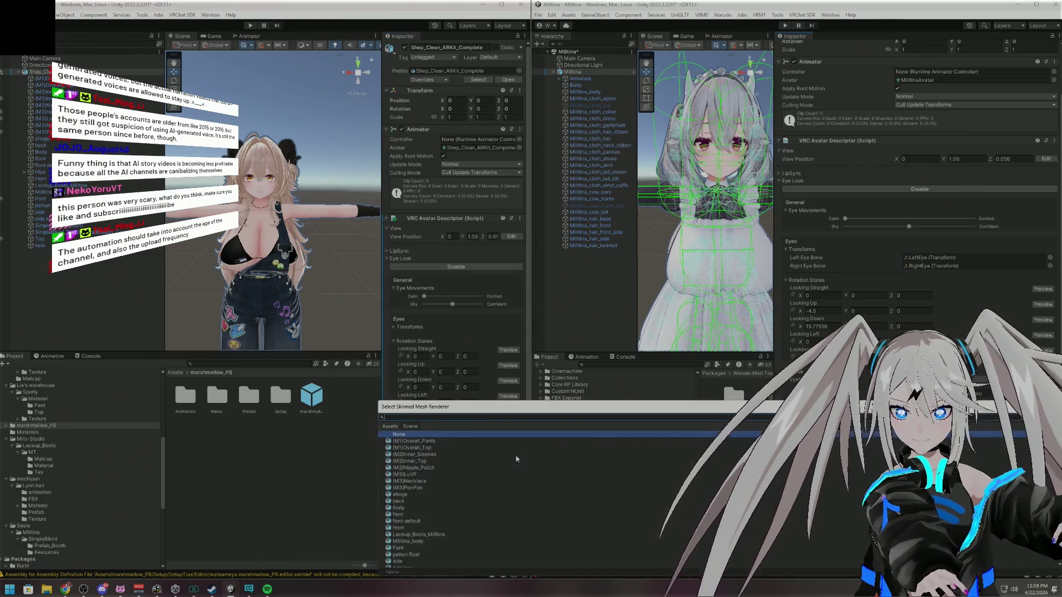
double_click(406, 508)
scroll(480, 458, "down", 3)
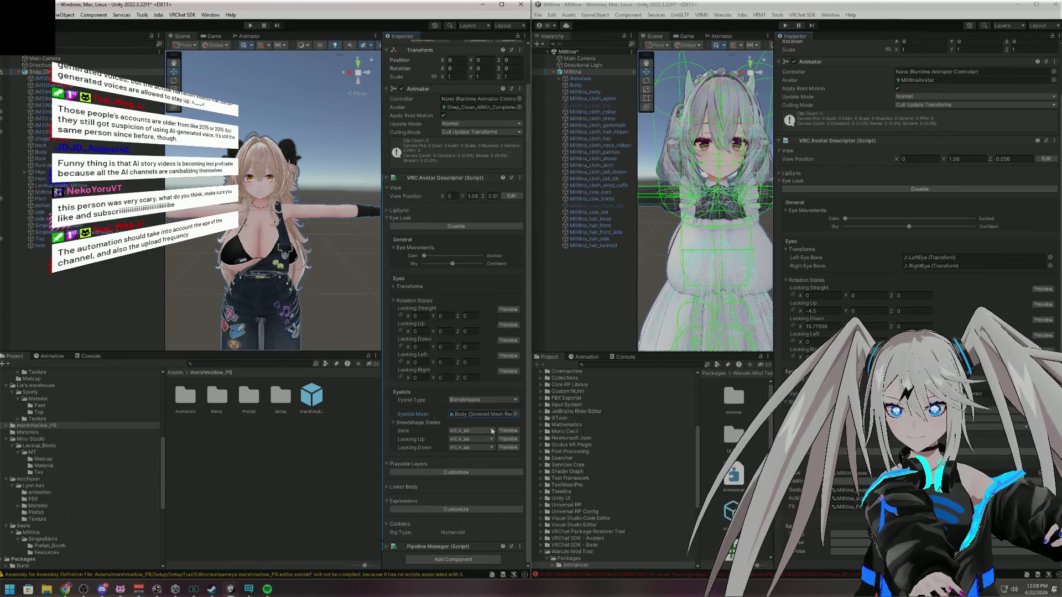
left_click(491, 430)
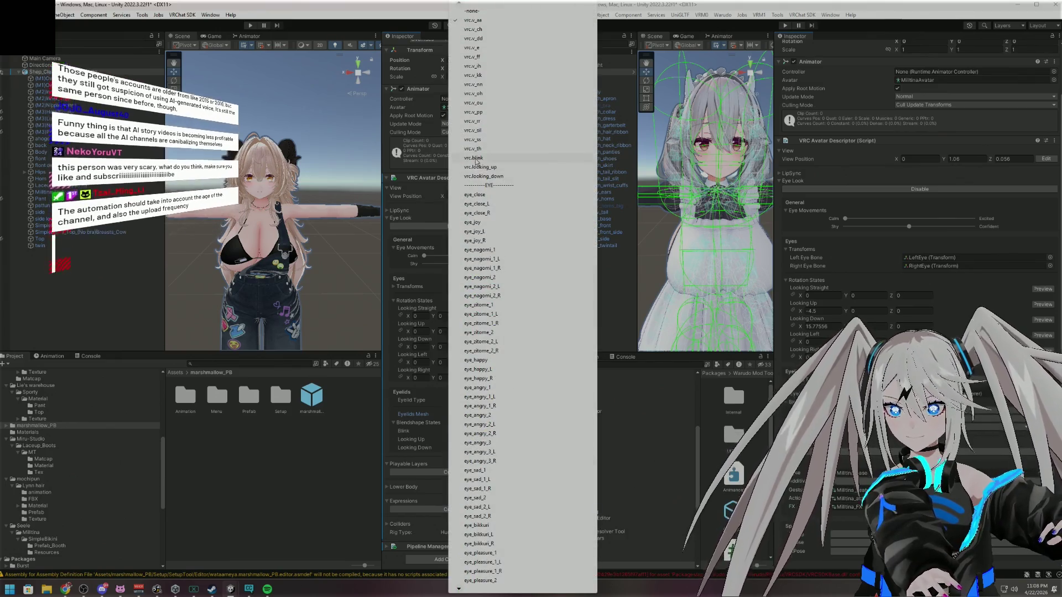
left_click(474, 158)
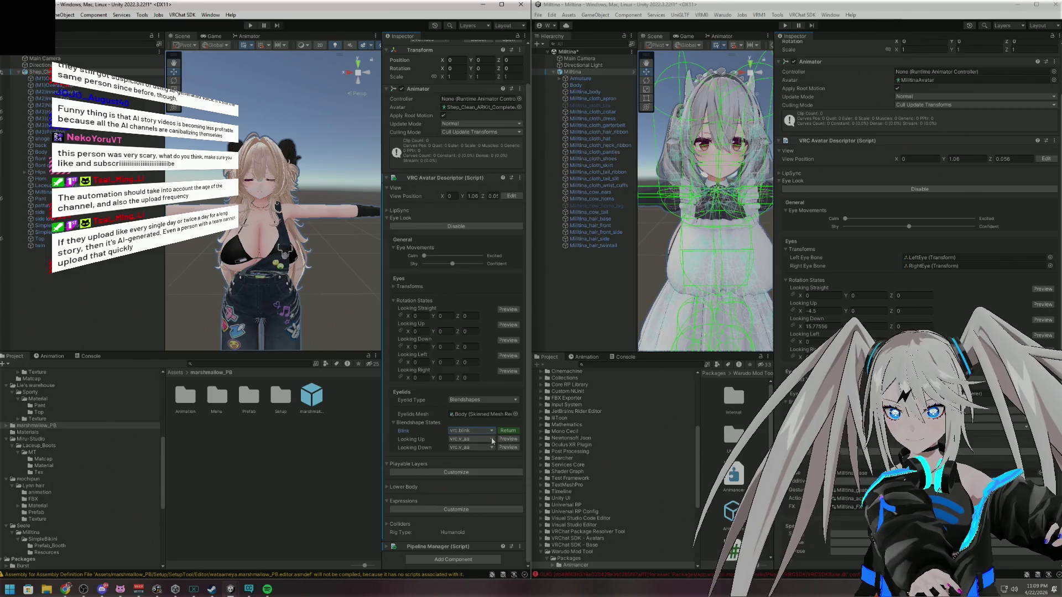
Set Looking Up to vrc.looking_up, Looking Down to vrc.looking_down, and enter -4.5 for Looking Up X
left_click(490, 439)
left_click(480, 167)
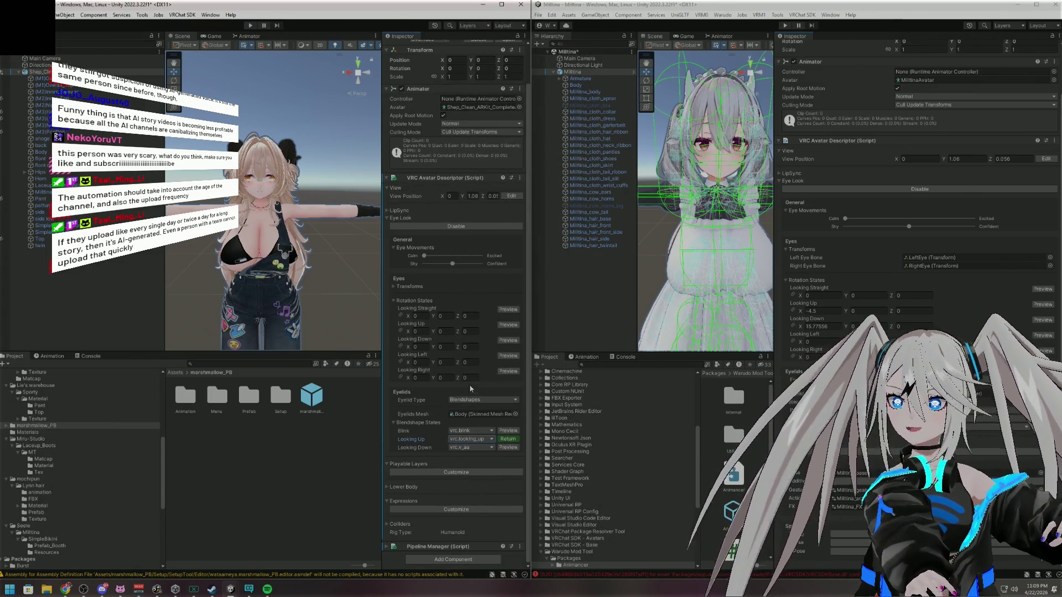
left_click(488, 448)
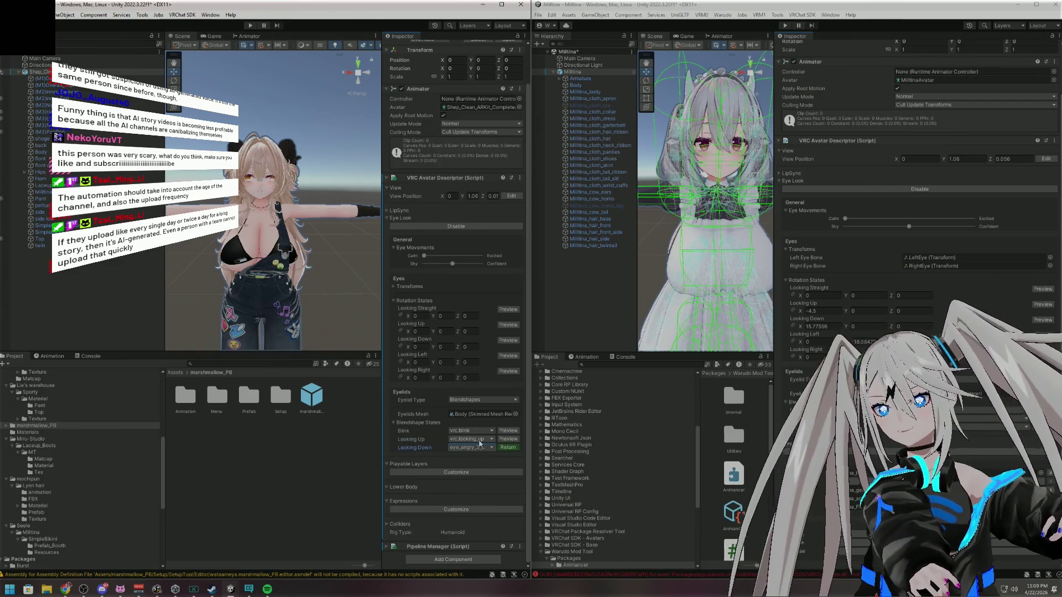
left_click(487, 444)
left_click(489, 448)
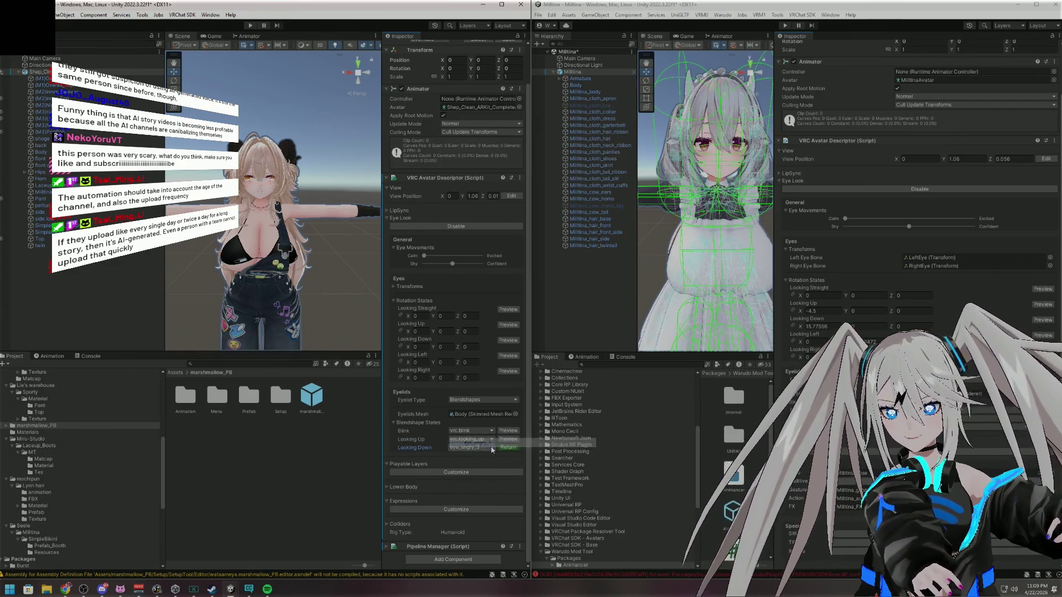
left_click(486, 176)
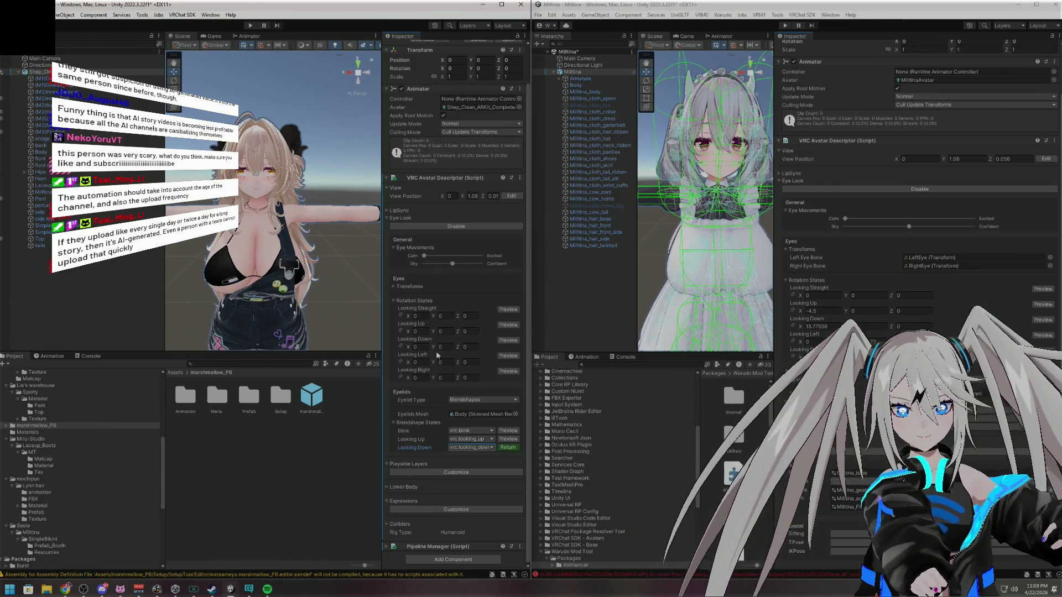
left_click(426, 331)
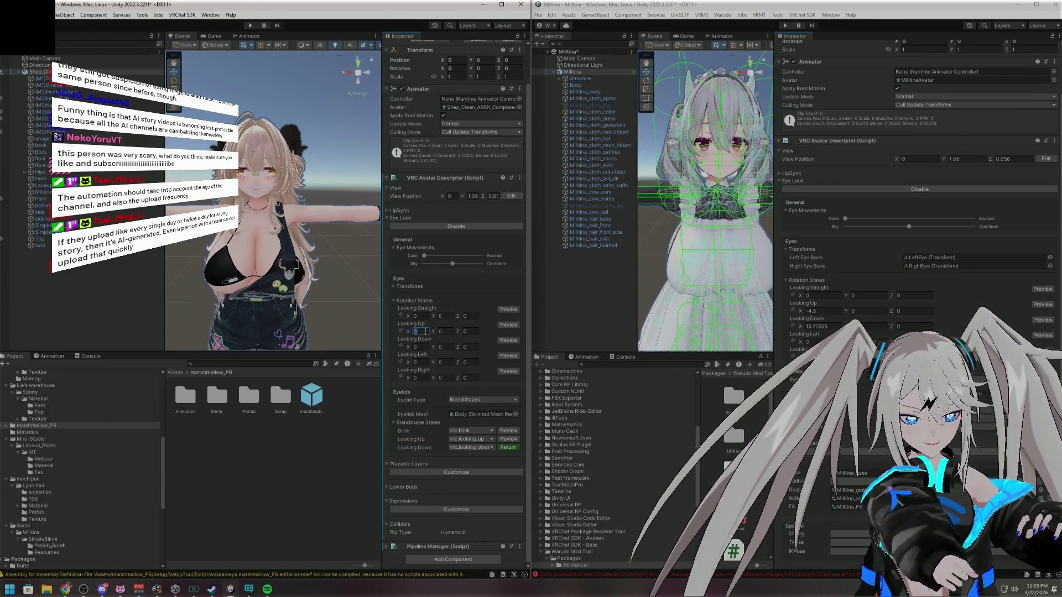
type("4")
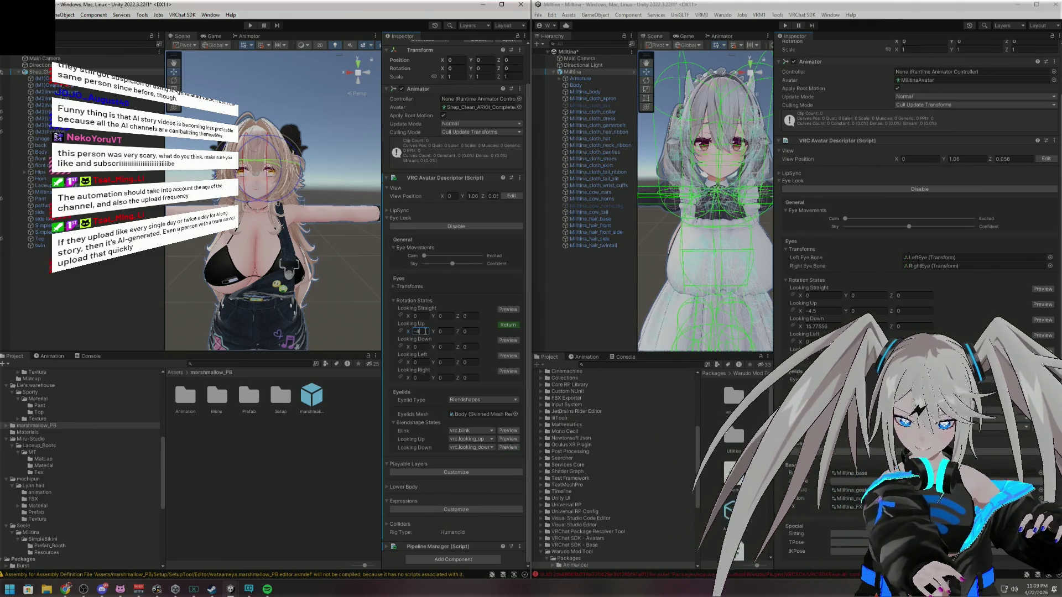
type(".5")
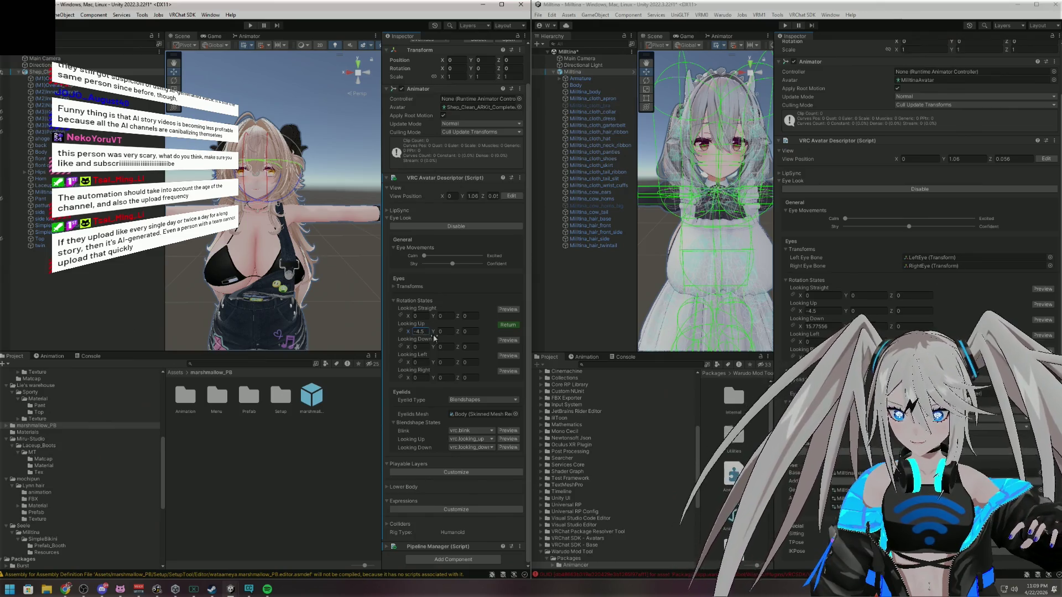
Enter 15.77 as the Looking Down X eye rotation
left_click(422, 347)
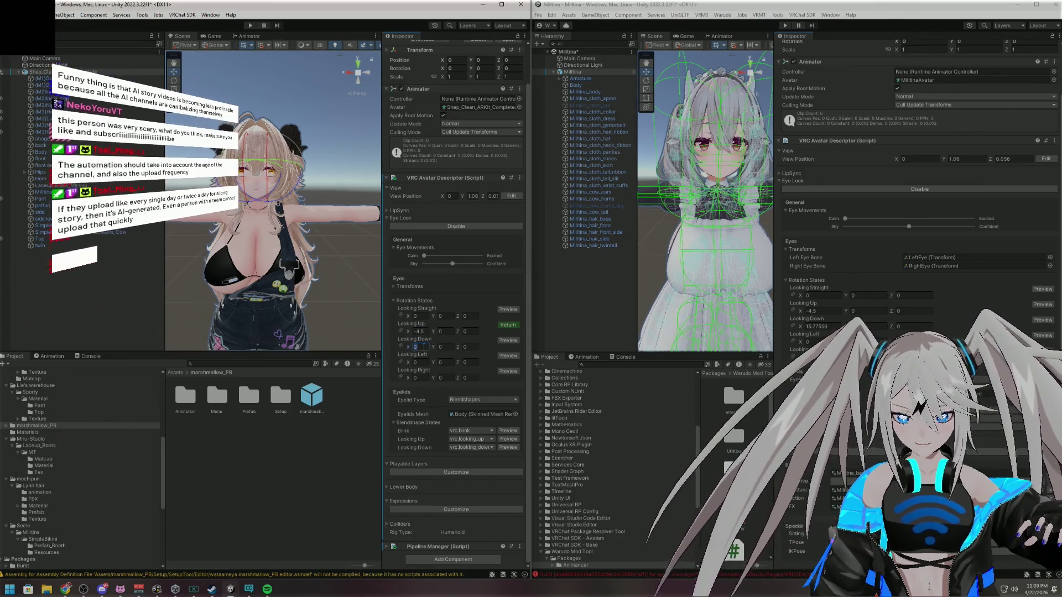
type("15.775")
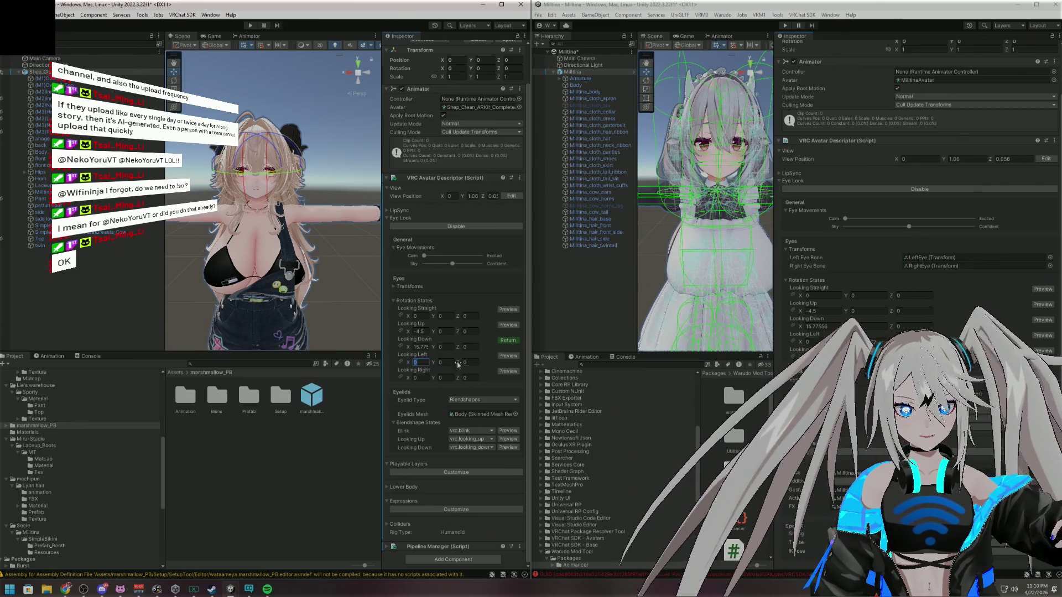
Replace the Looking Left Y rotation's 0 with about -18, then bring up the GoXLR mixer
left_click(453, 364)
key("BackSpace")
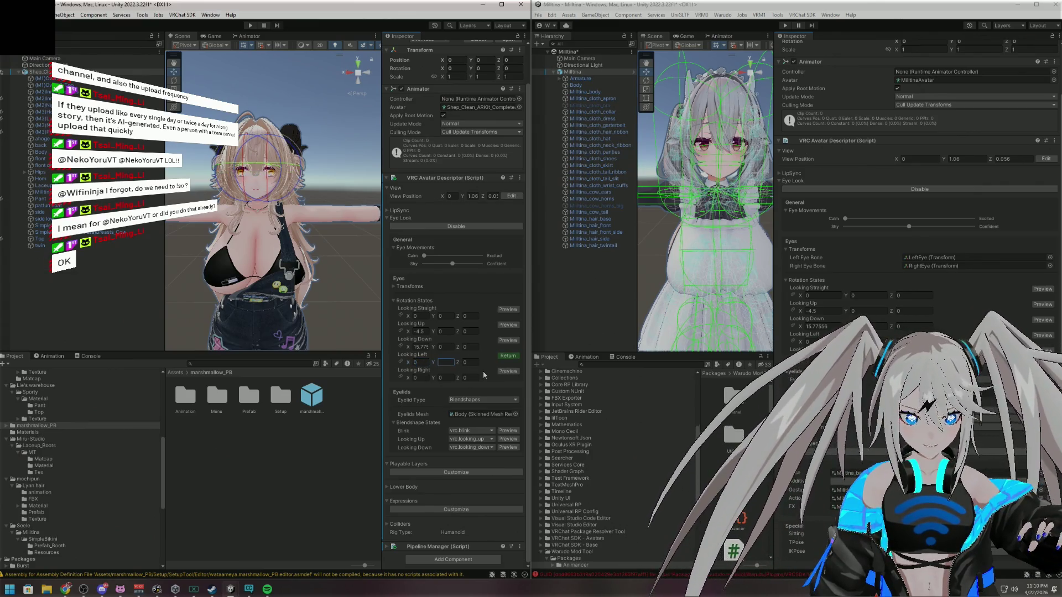
type("-18")
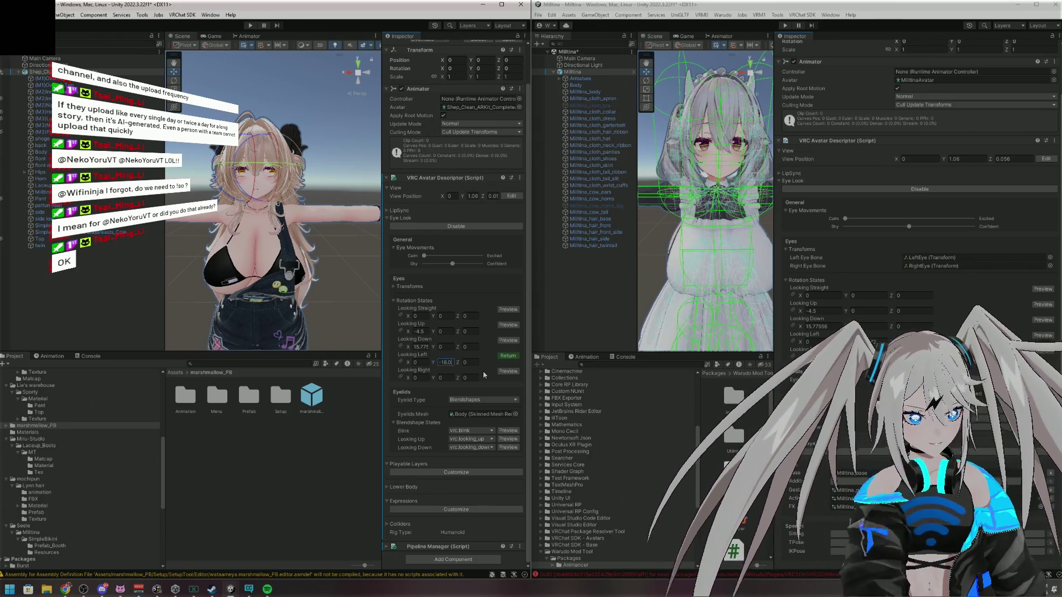
type("8")
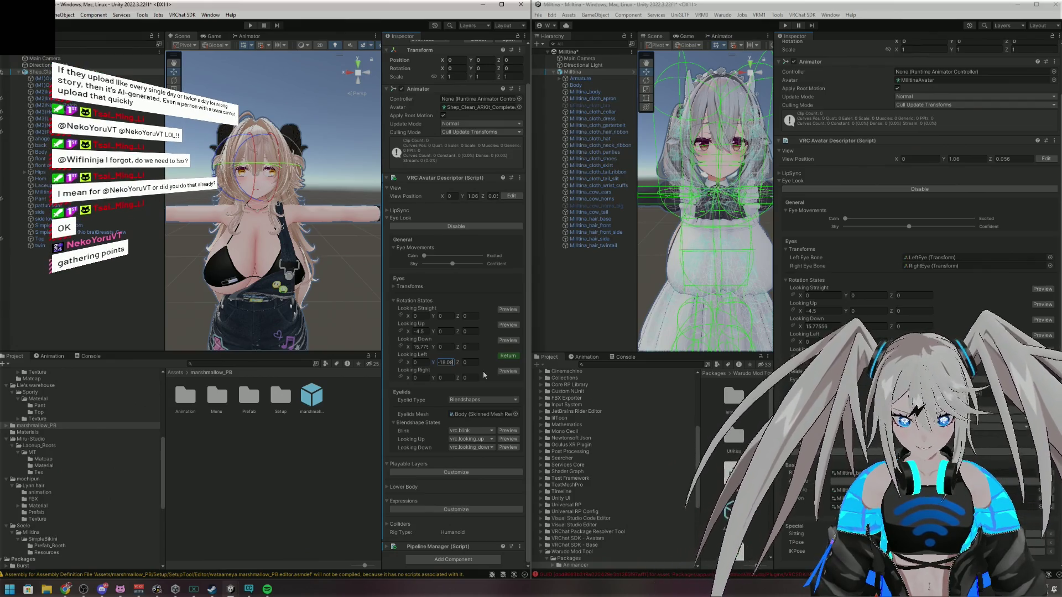
type("7")
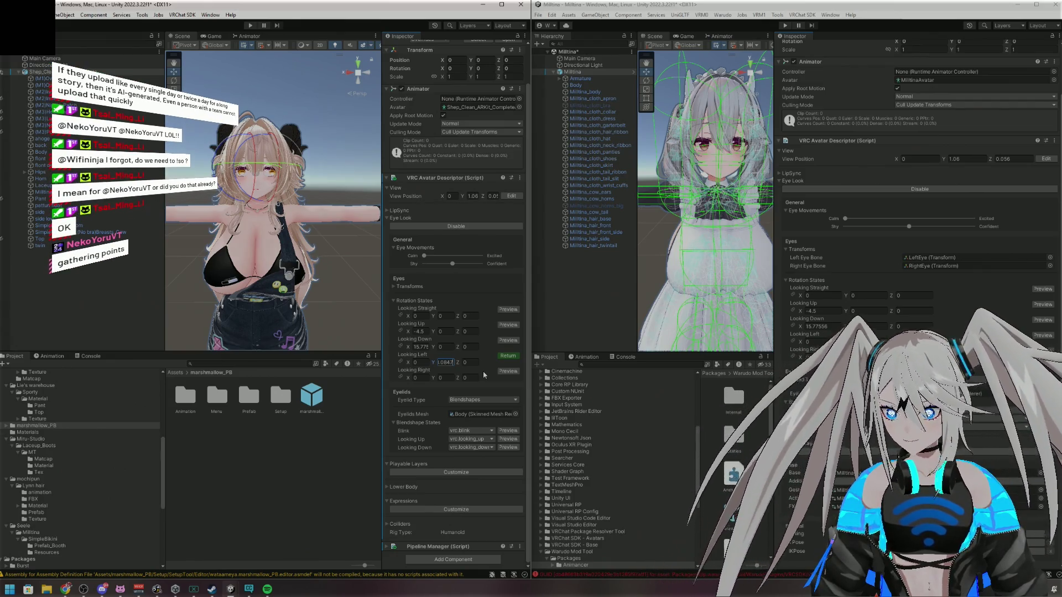
type("2")
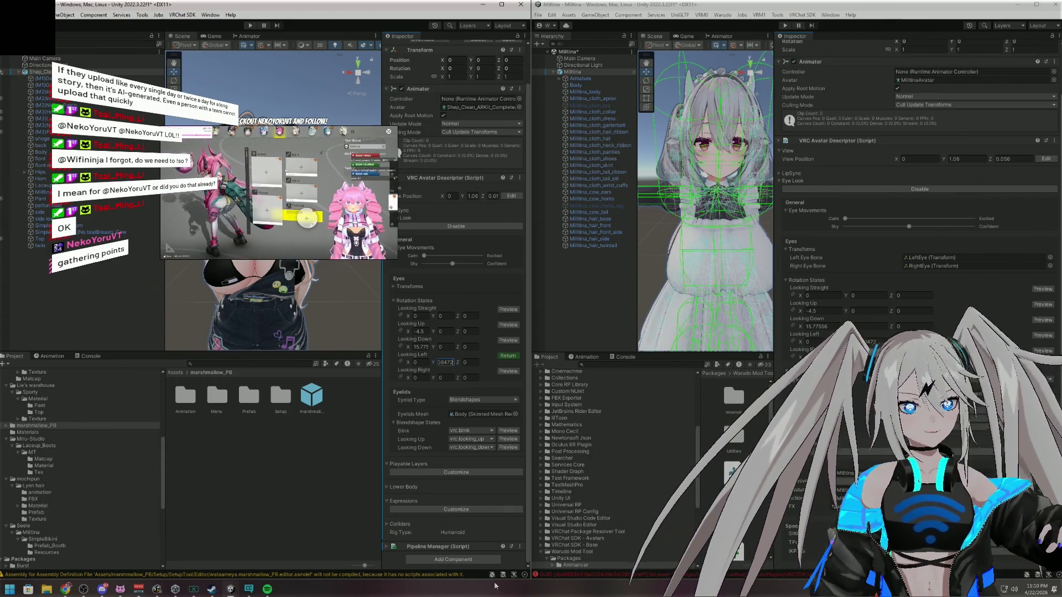
left_click(192, 590)
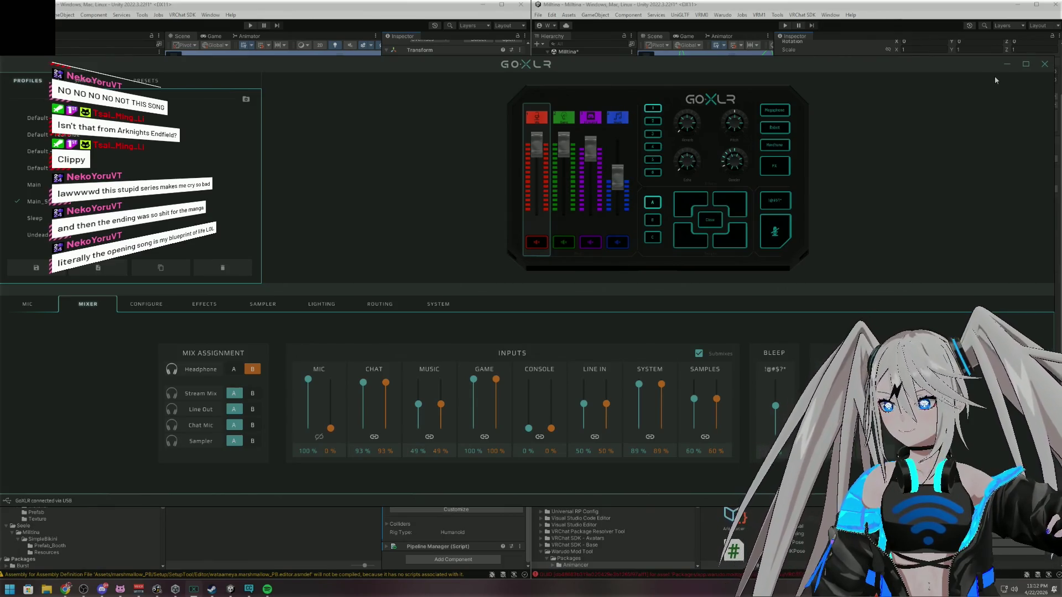
Minimize the GoXLR mixer window to get back to Unity
left_click(1007, 64)
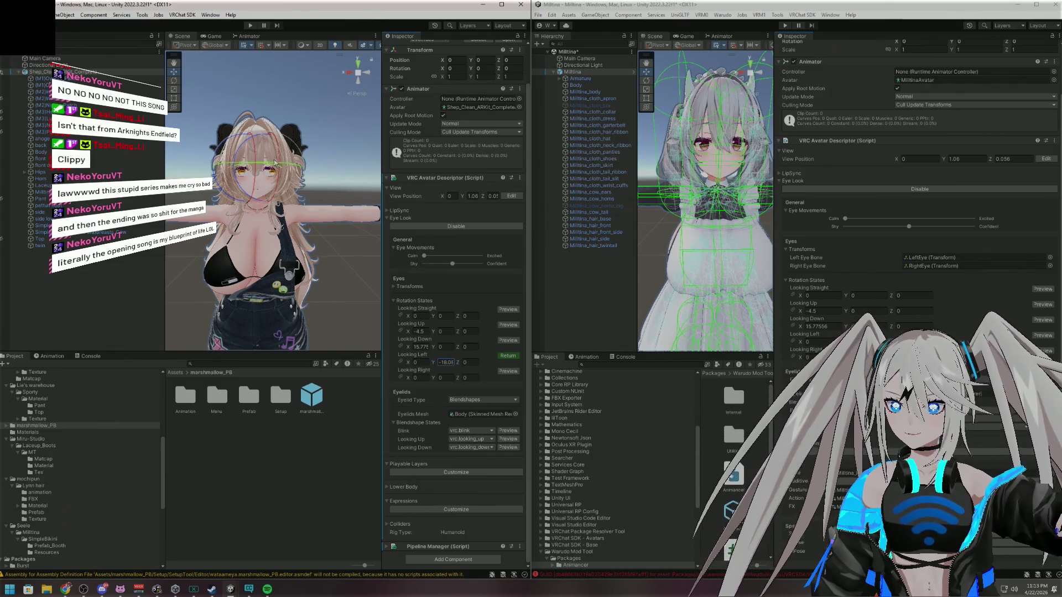
Commit Looking Left Y at -18 and frame the avatar's face from the front in the Scene view
left_click(356, 172, "alt")
mouse_move(343, 167)
left_mouse_down()
mouse_move(324, 175)
mouse_move(351, 187)
mouse_move(328, 136)
mouse_move(344, 144)
left_mouse_up()
scroll(344, 145, "down", 4)
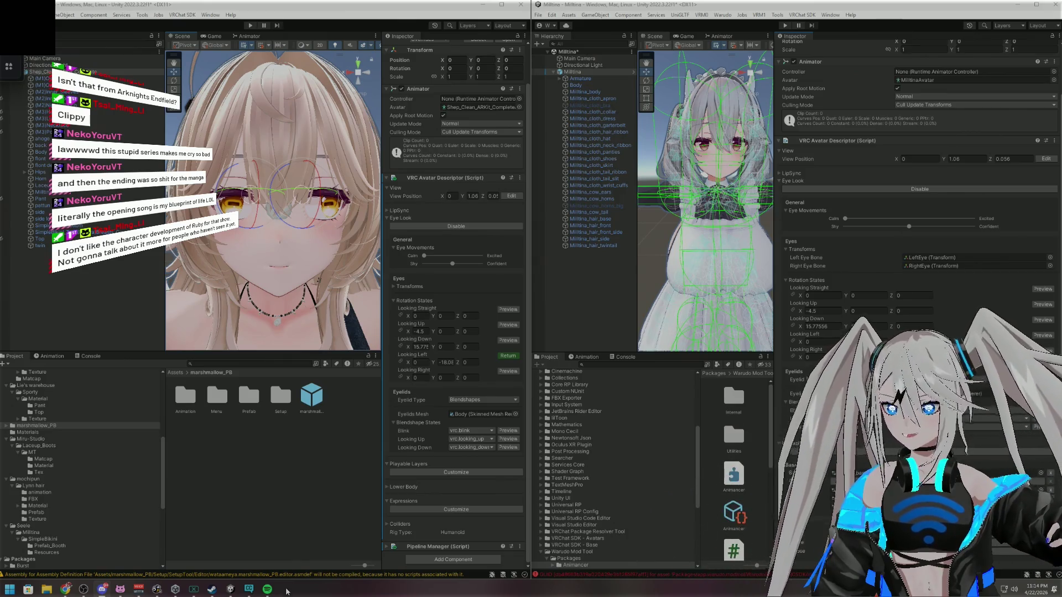
Glance at the Spotify playlist, then minimize Spotify to return to the Unity project
left_click(267, 589)
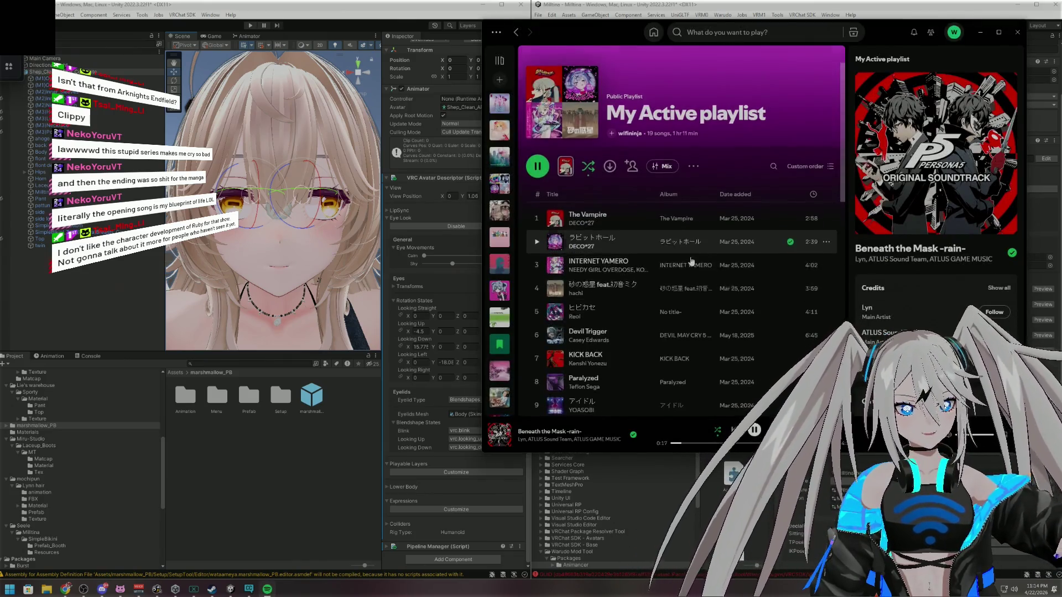
scroll(692, 266, "down", 6)
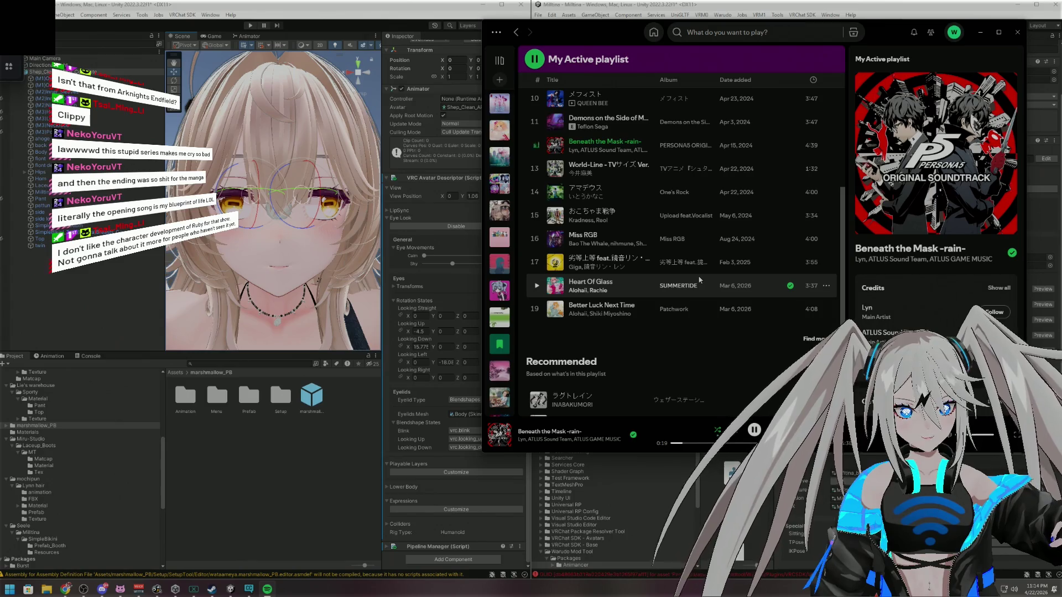
scroll(698, 275, "up", 3)
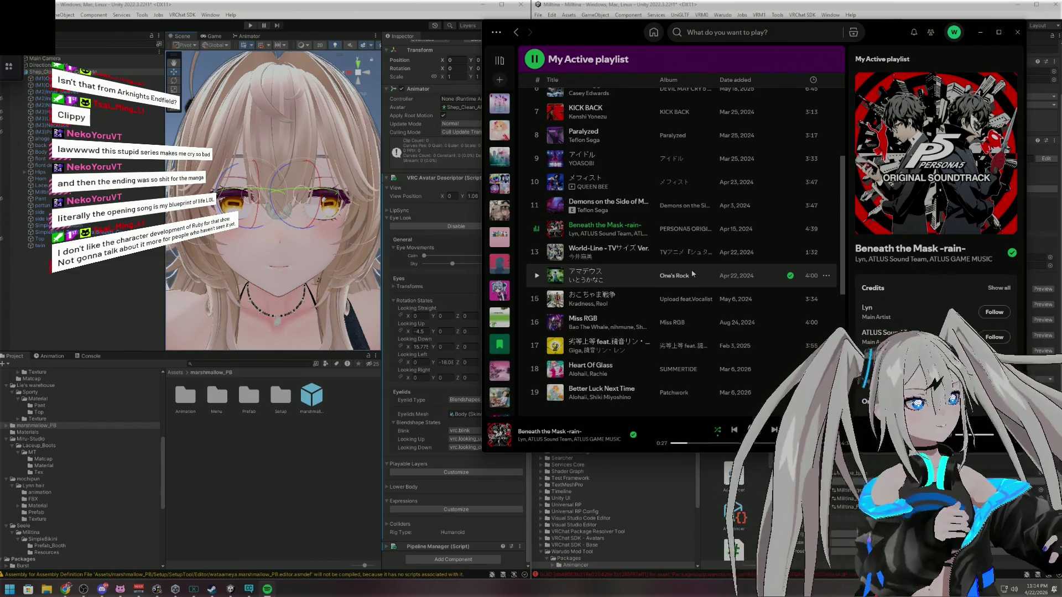
left_click(981, 32)
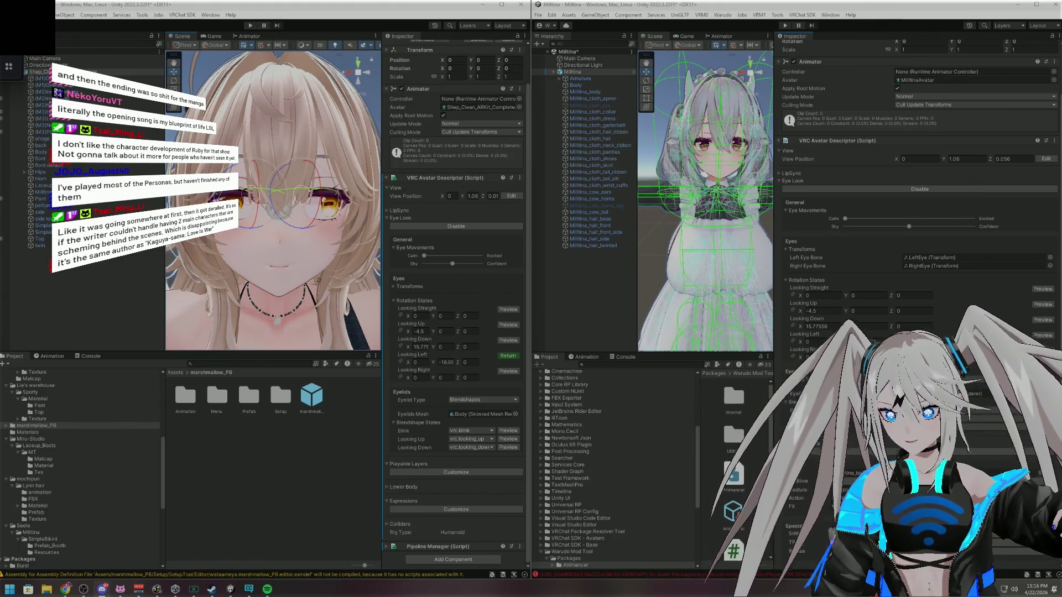
Enter 18.0 in the Looking Right Y eye rotation field
left_click(448, 377)
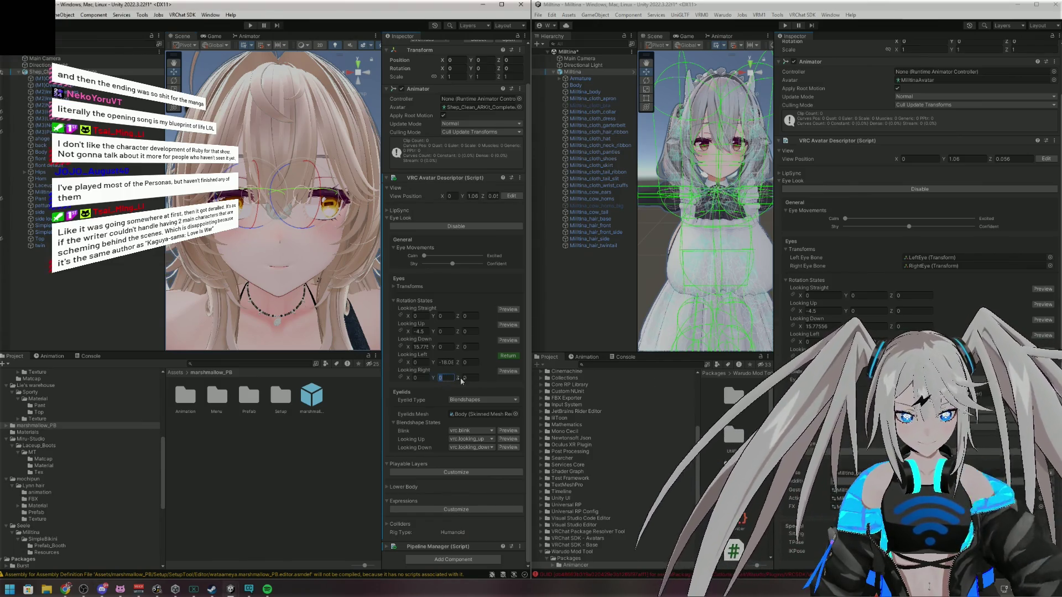
type("18")
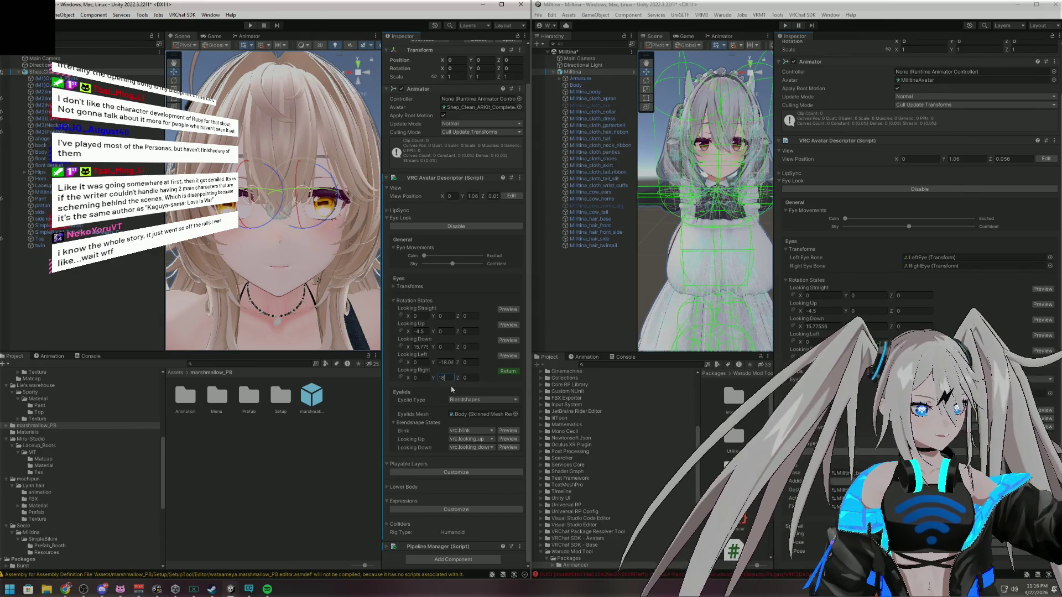
type(".084")
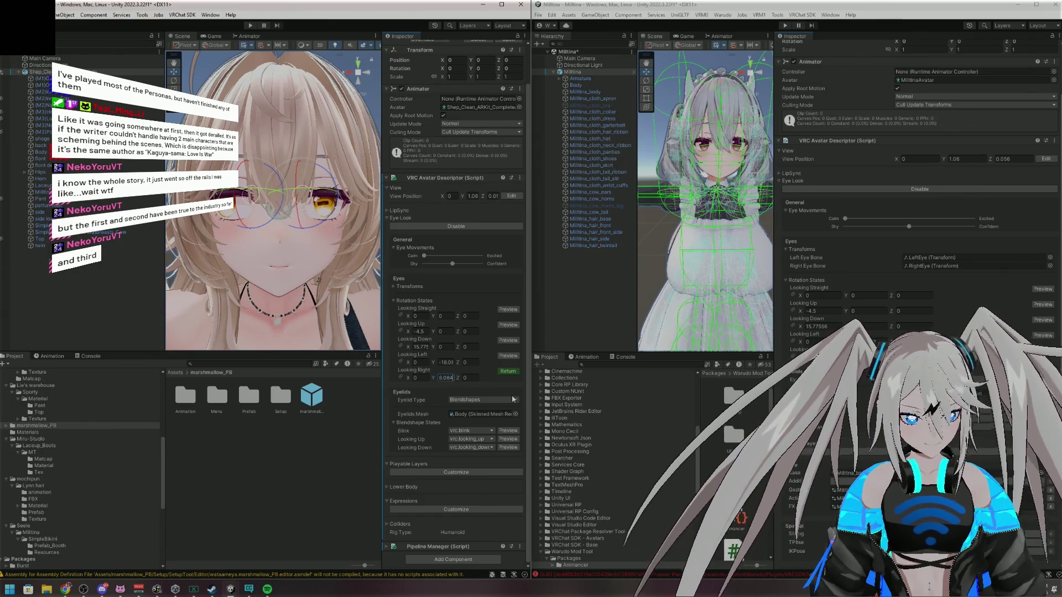
Commit Looking Right Y as 18.08472 and paste the reference value into Looking Left Y
type("72")
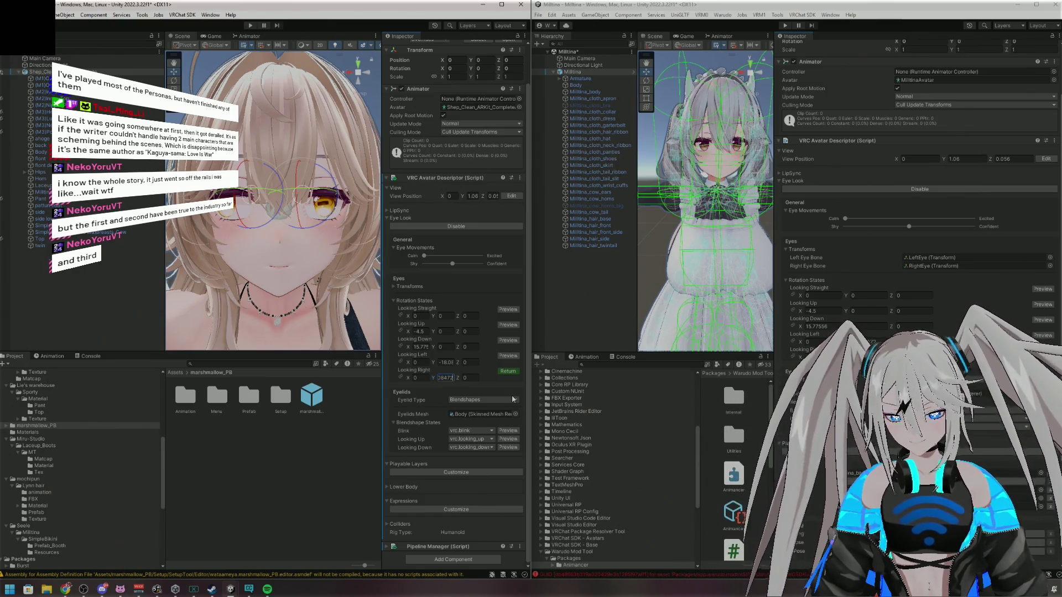
type("18.08")
key("Return")
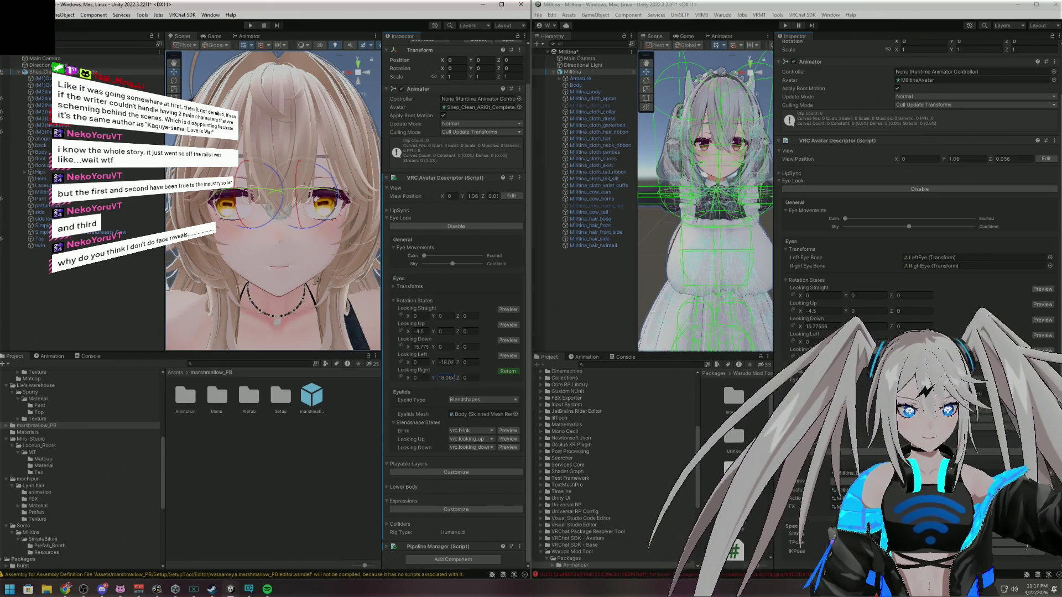
left_click(446, 362)
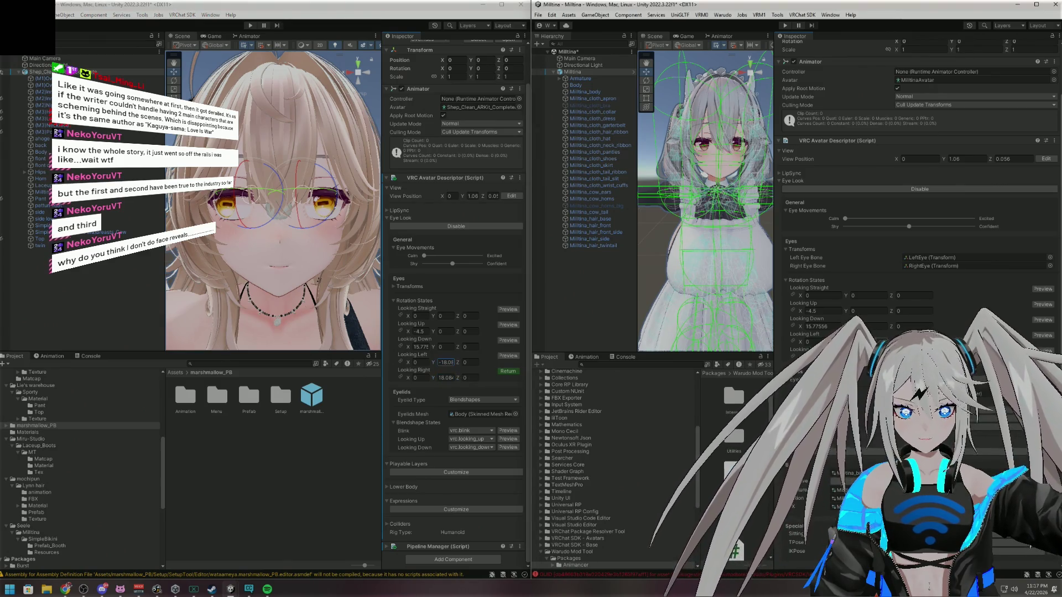
left_click(489, 382)
key("ctrl+v")
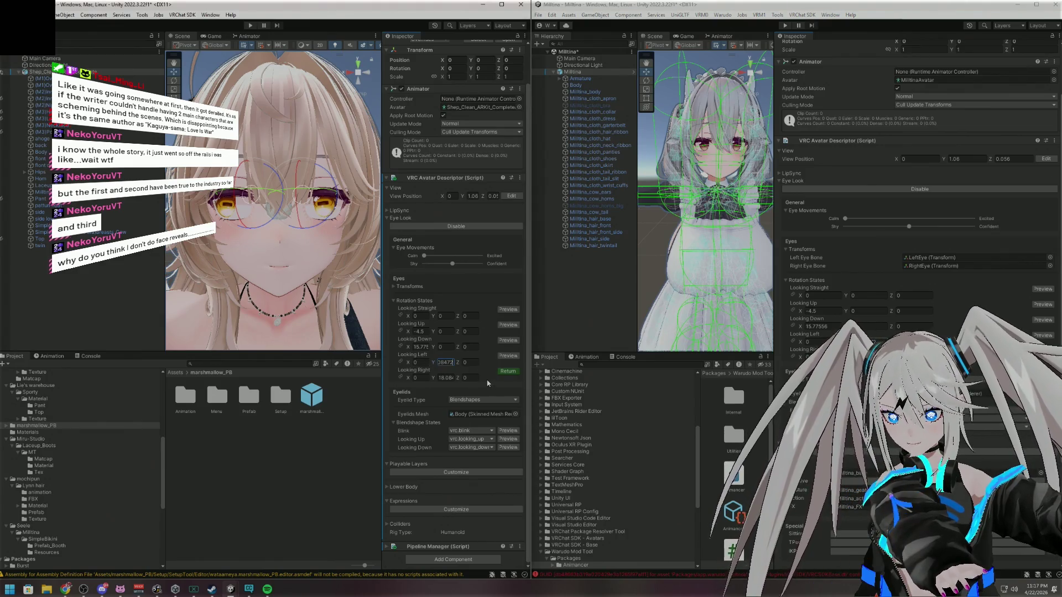
key("Return")
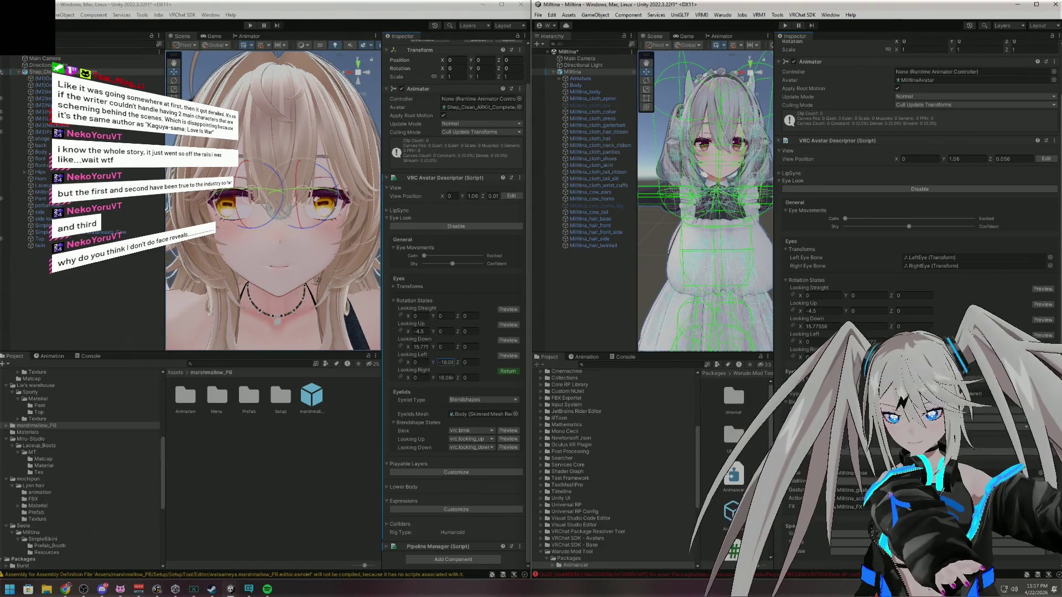
Paste the reference values into Looking Right Y and Looking Down X (15.77556)
left_click(446, 377)
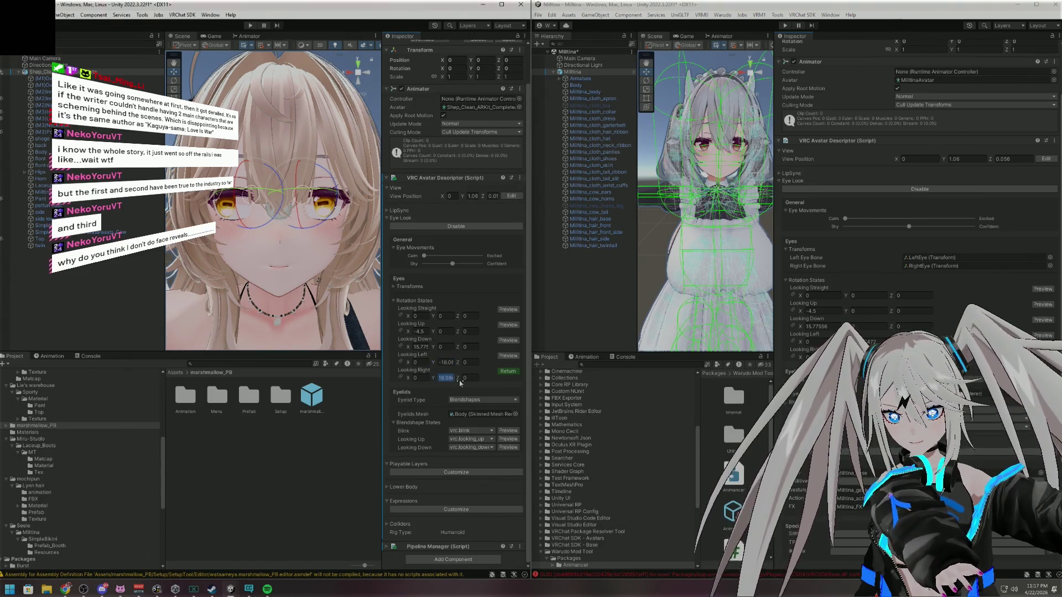
key("ctrl+v")
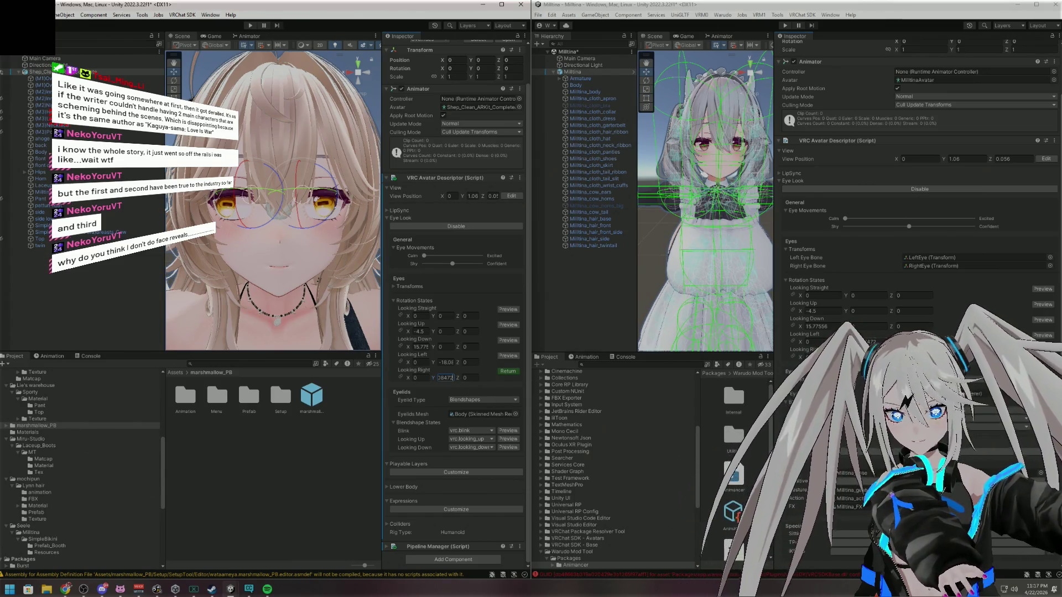
left_click(832, 326)
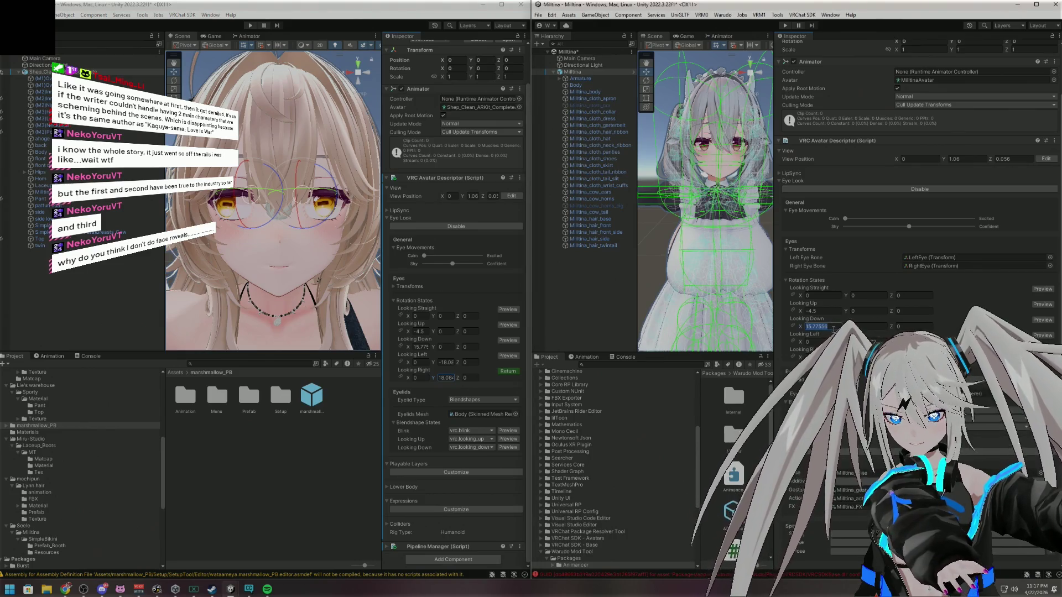
left_click(423, 347)
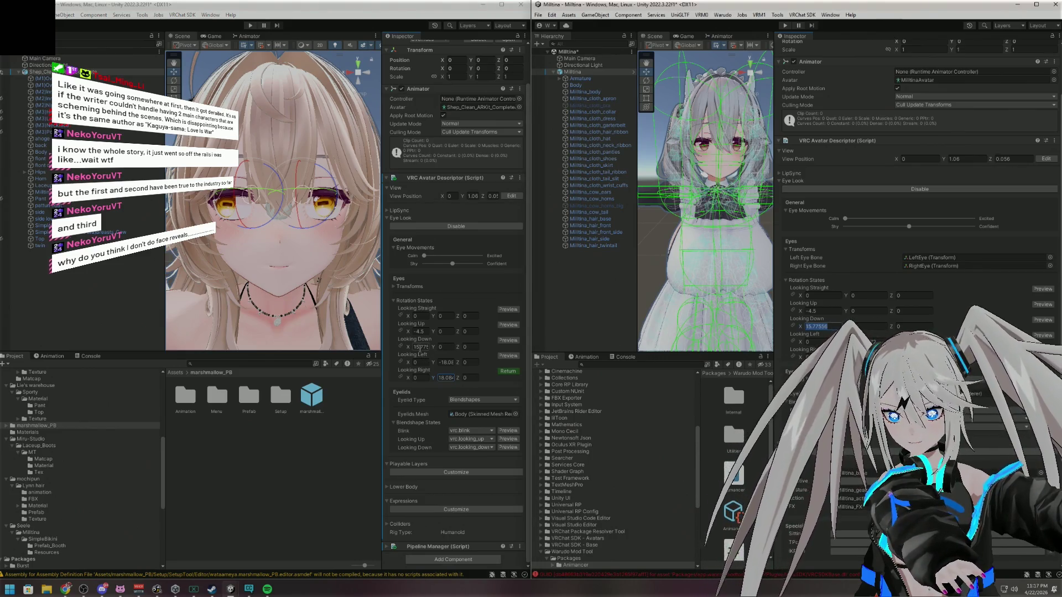
type("15.77556")
key("Return")
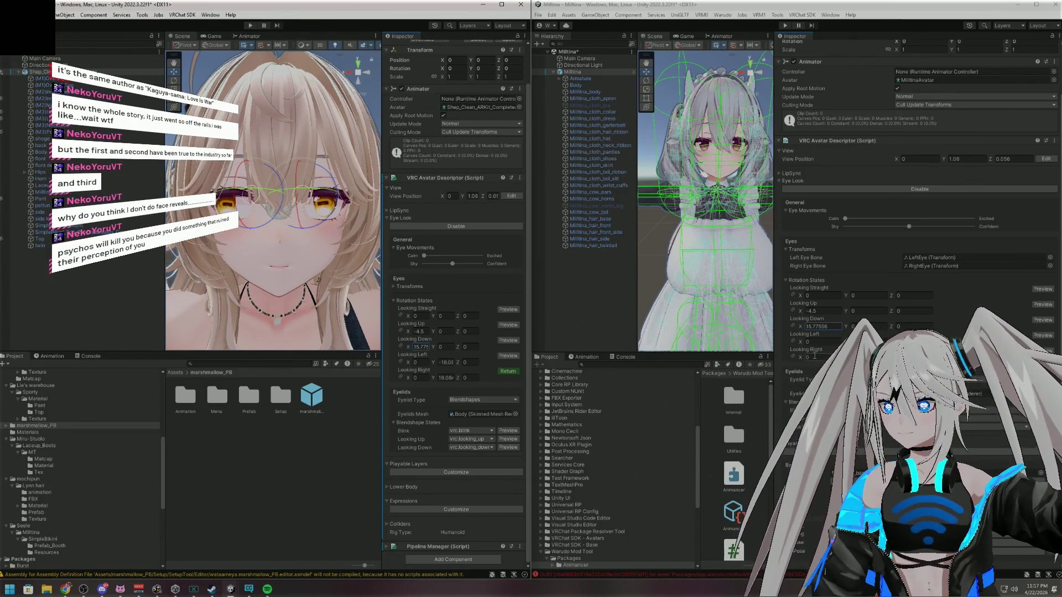
left_click(818, 311)
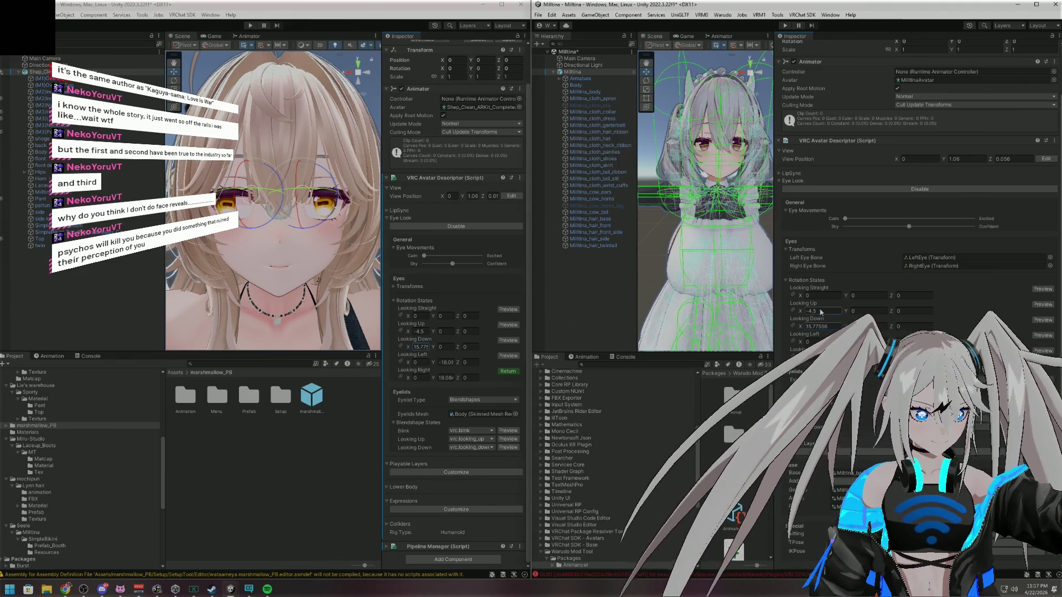
left_click(418, 331)
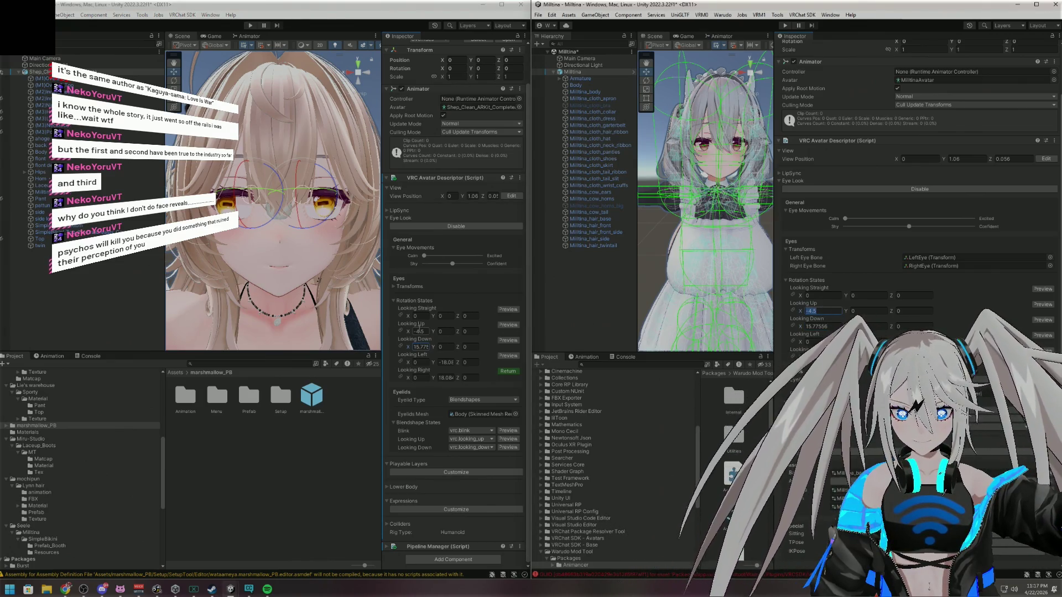
key("ctrl+v")
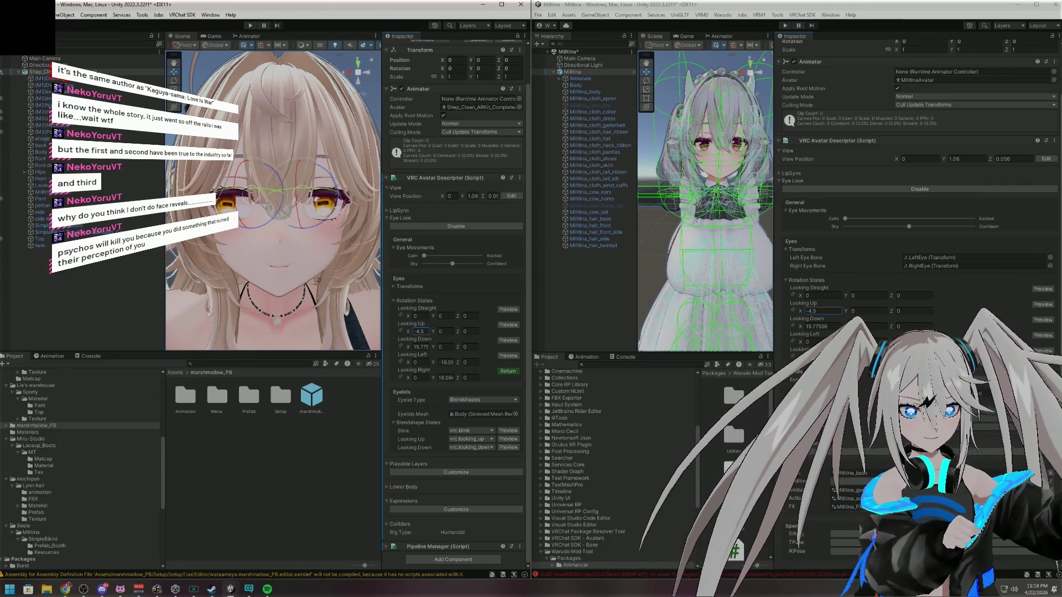
left_click(506, 374)
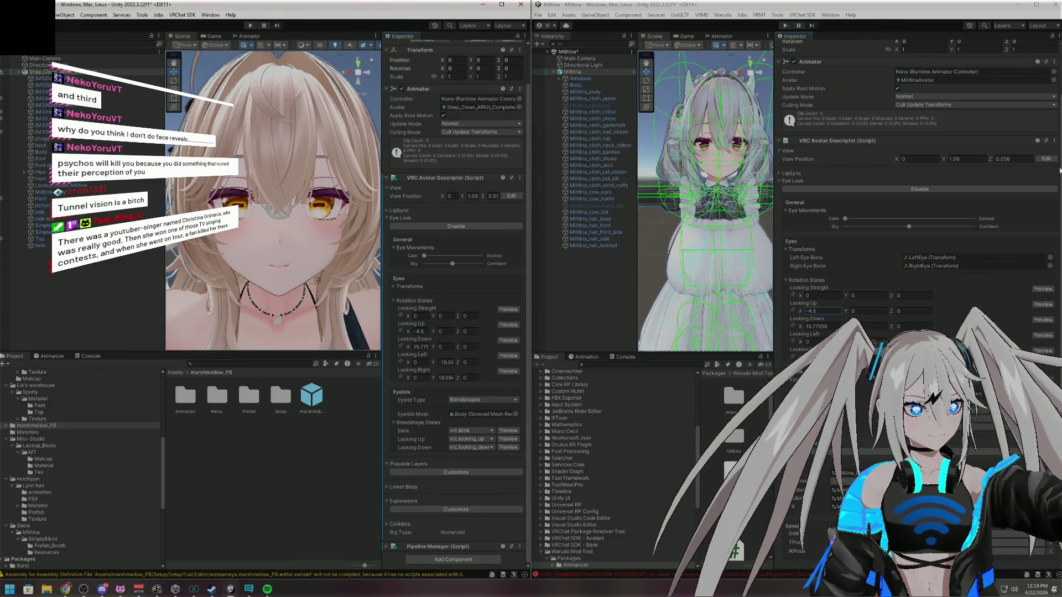
Scroll the right Inspector down to the Playable Layers section
scroll(918, 165, "down", 5)
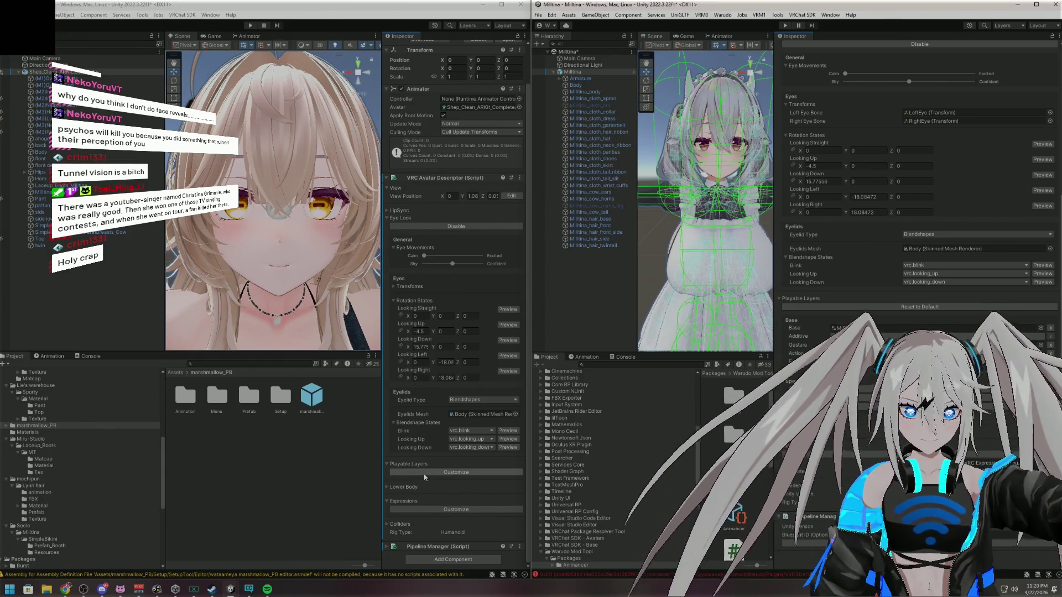
Widen the left window and customize Playable Layers, replacing Default Locomotion on Base with an empty slot
left_click_drag(530, 417, 558, 429)
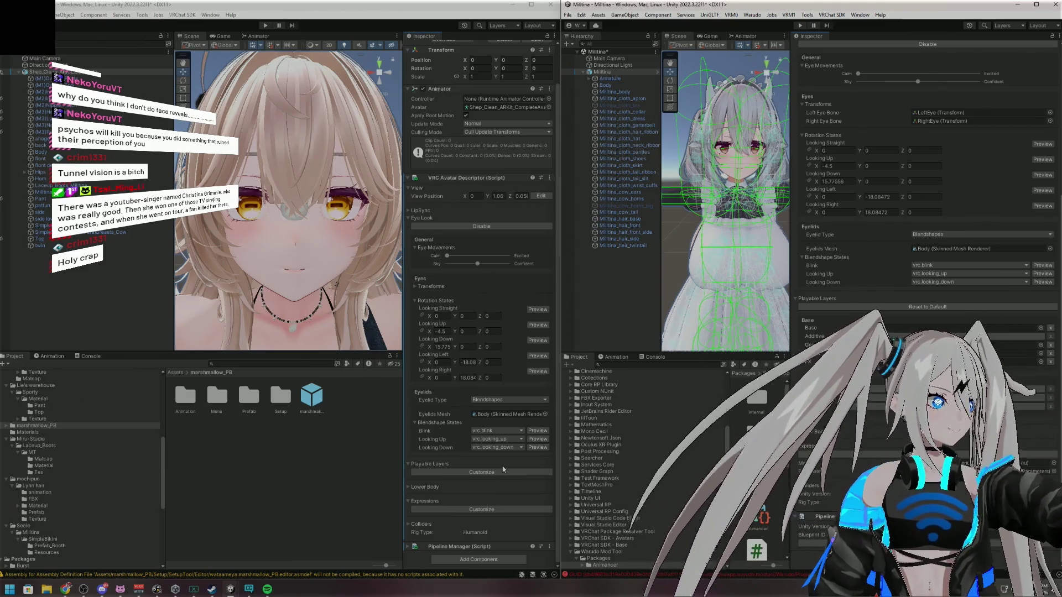
left_click(481, 471)
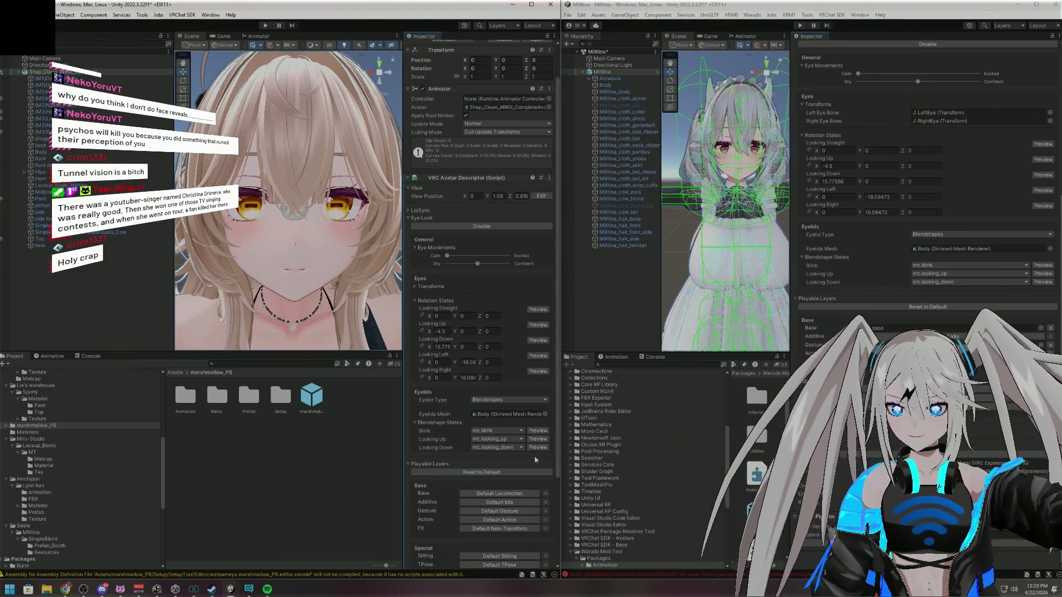
scroll(530, 446, "down", 3)
left_click(488, 382)
scroll(64, 489, "down", 2)
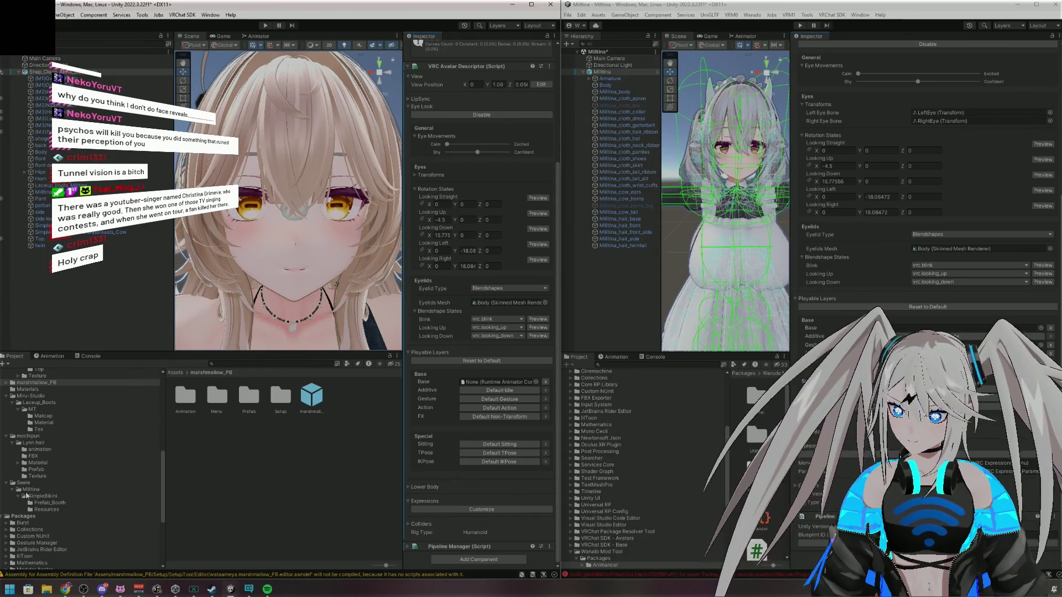
Browse the EXmenu and 1.Milltina folders and expand the Animation folder under EXmenu
scroll(24, 439, "up", 10)
scroll(54, 424, "down", 3)
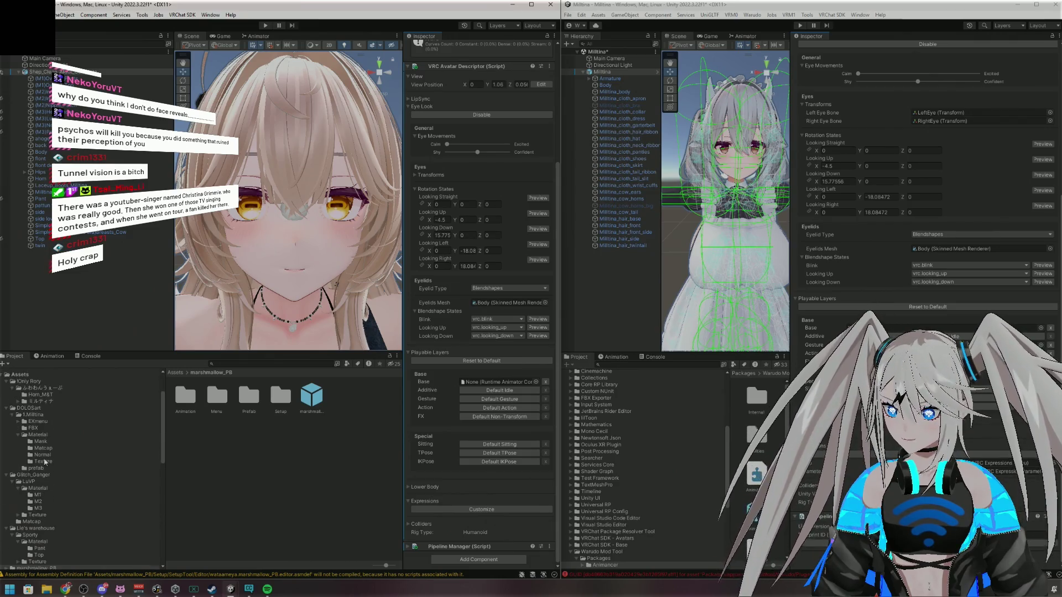
left_click(52, 423)
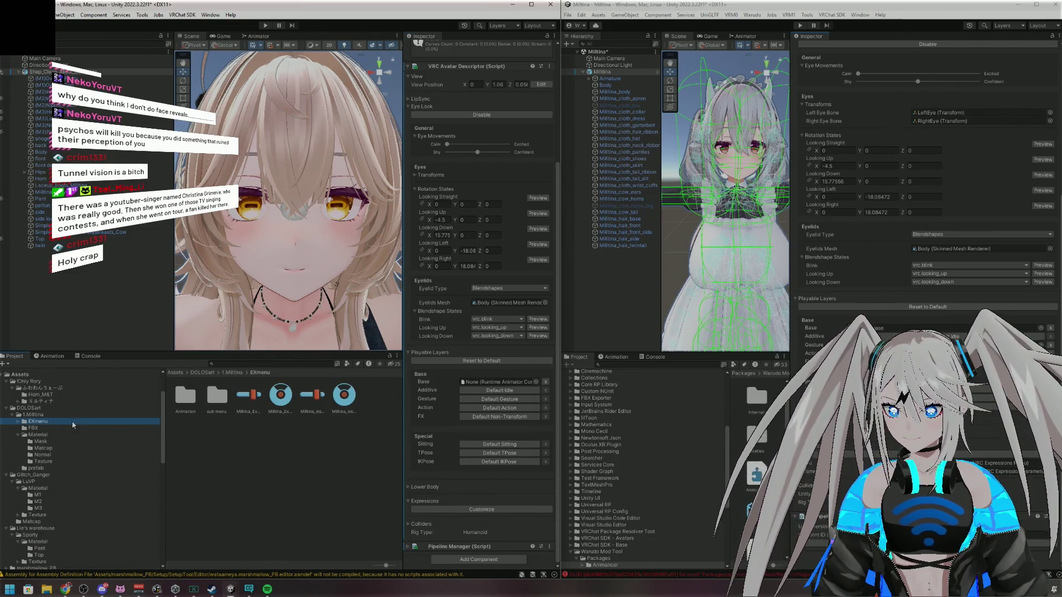
left_click(18, 422)
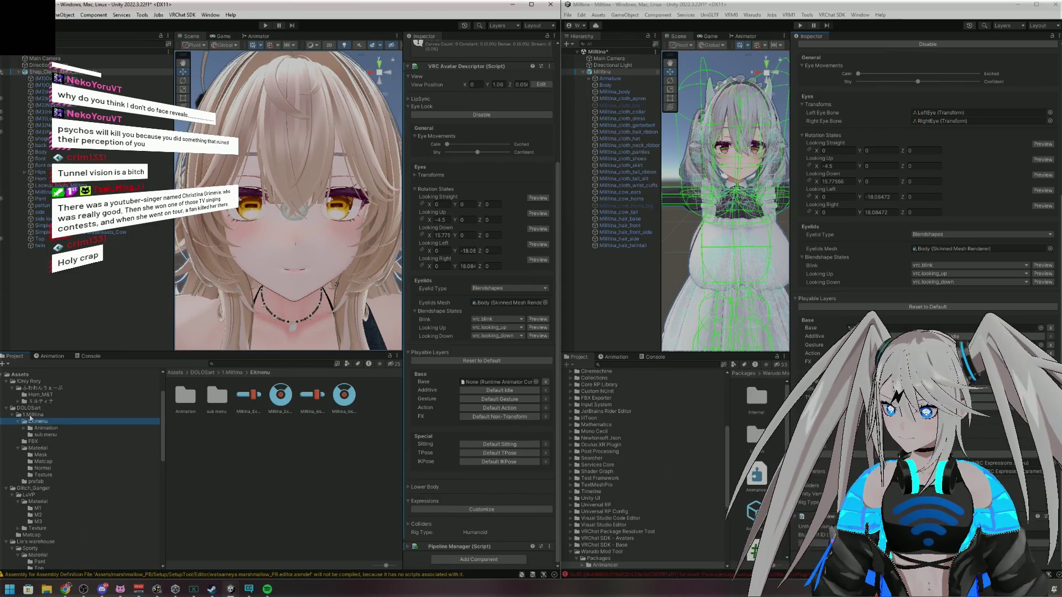
left_click(31, 415)
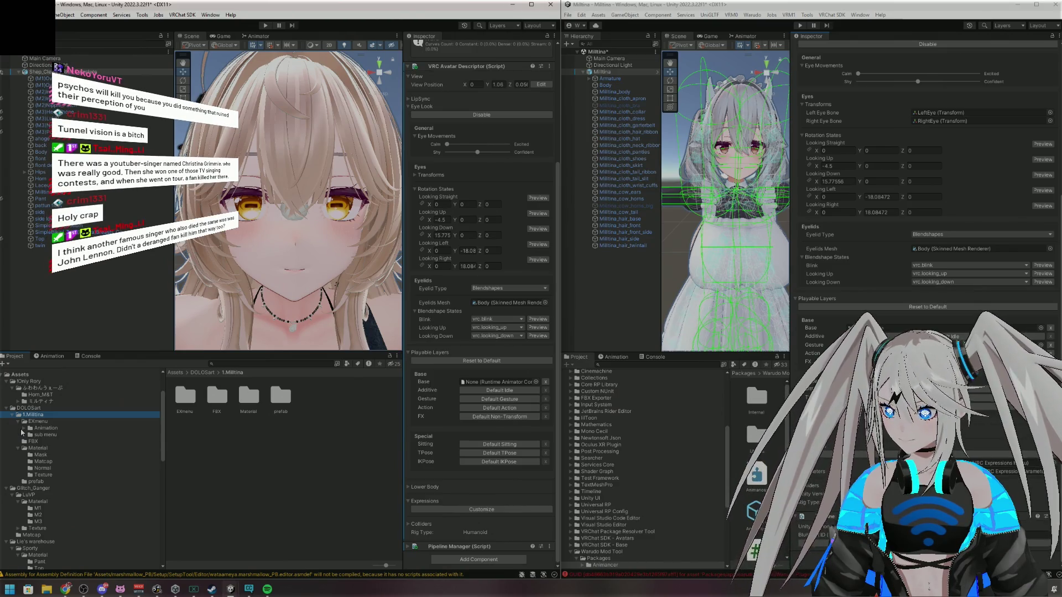
left_click(23, 429)
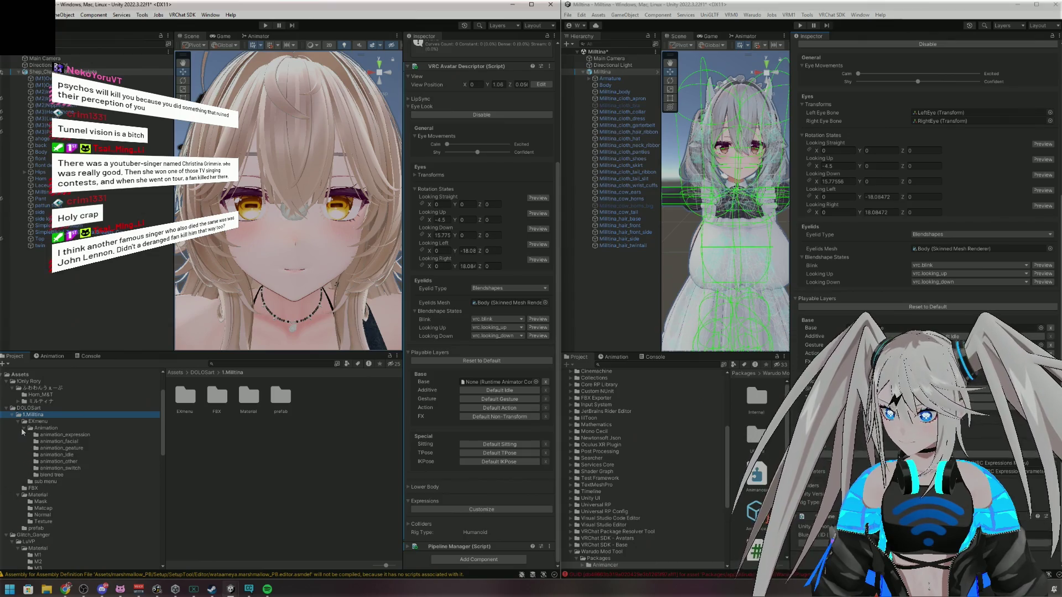
left_click(23, 429)
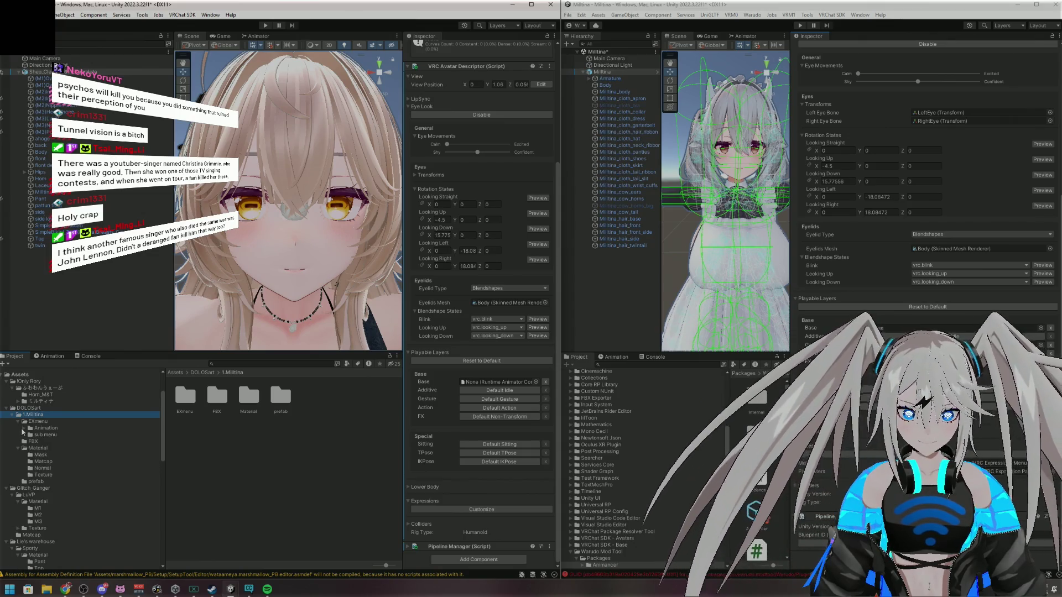
left_click(23, 429)
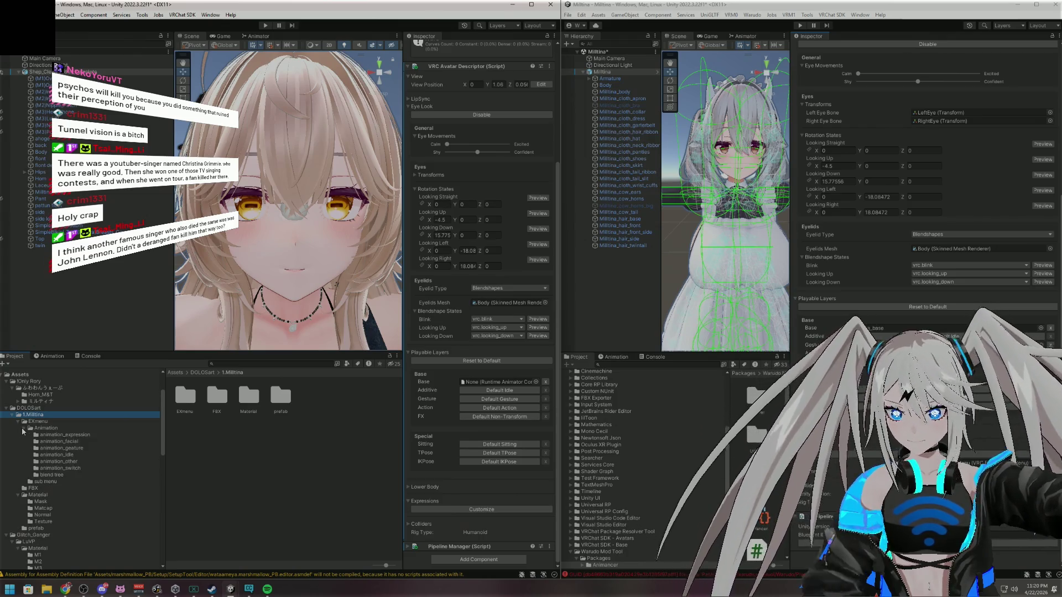
Look through the expression, gesture, other, switch, blend tree and sub menu folders, then show the controllers
left_click(54, 434)
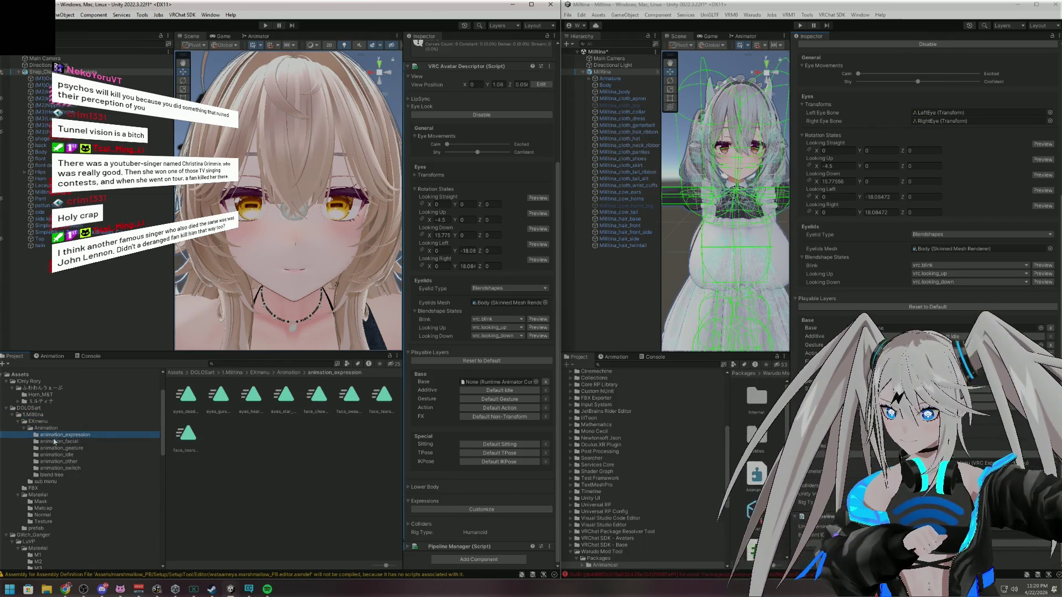
left_click(52, 442)
left_click(53, 448)
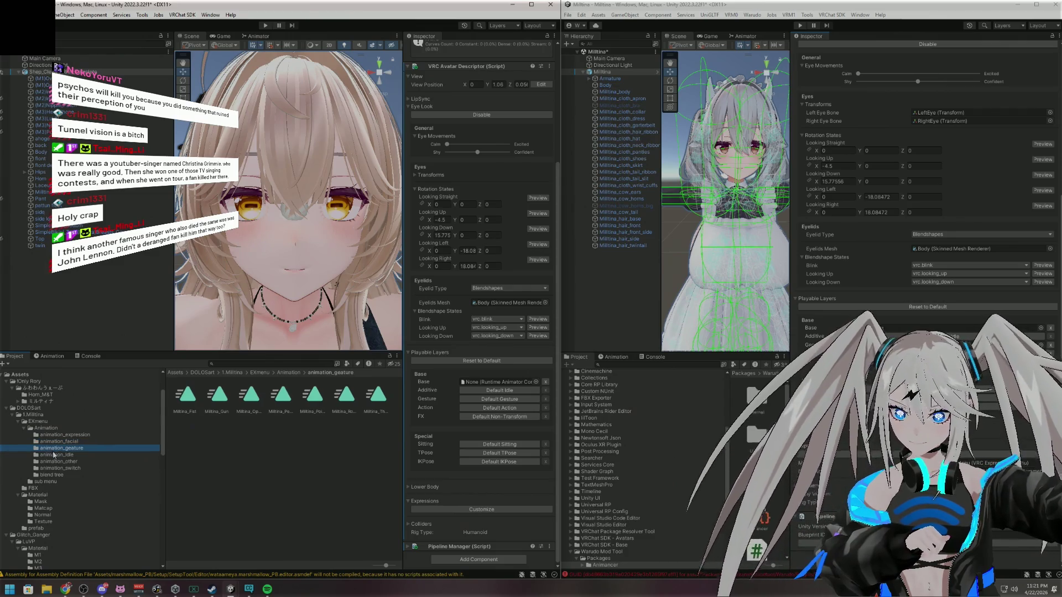
left_click(55, 455)
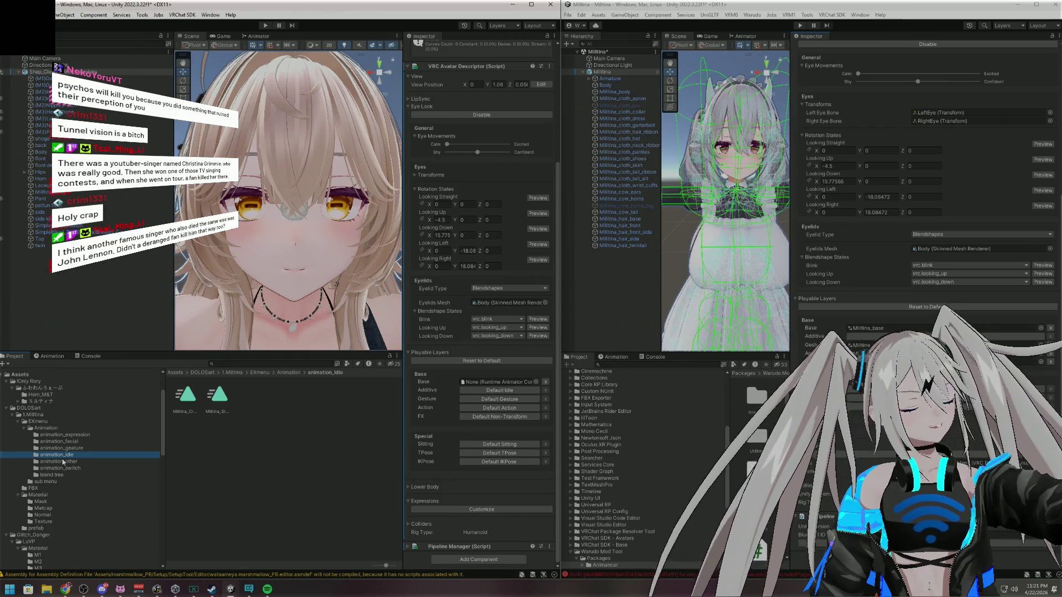
left_click(66, 461)
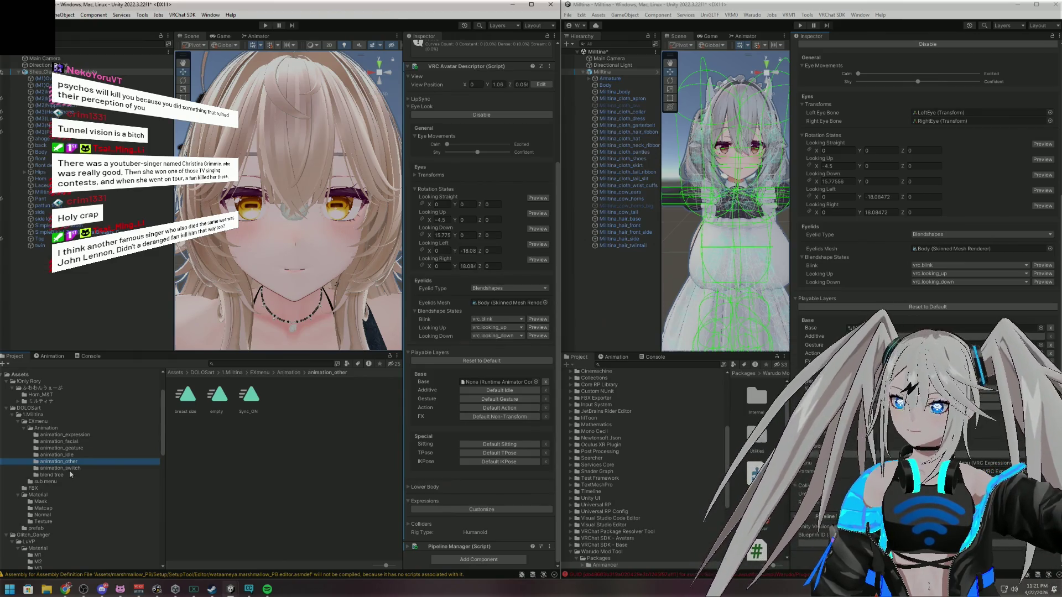
left_click(70, 469)
left_click(69, 475)
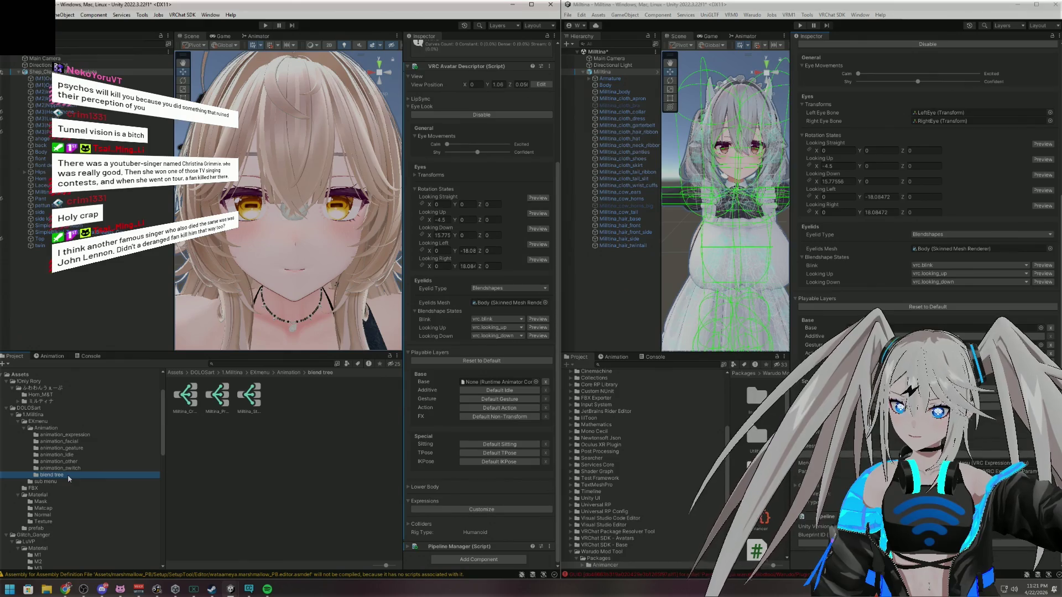
scroll(43, 478, "down", 1)
left_click(36, 458)
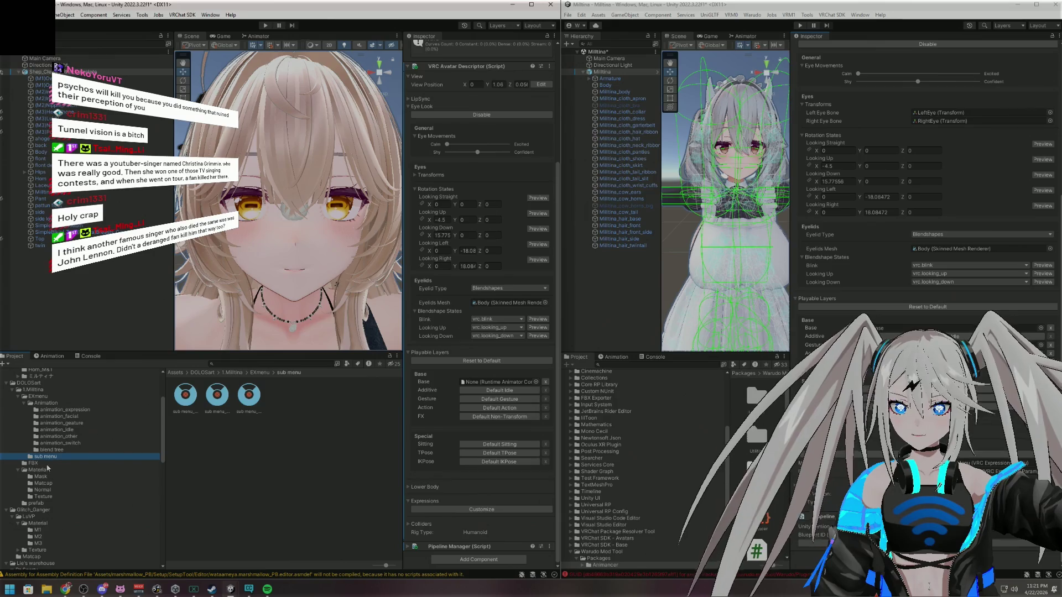
left_click(48, 403)
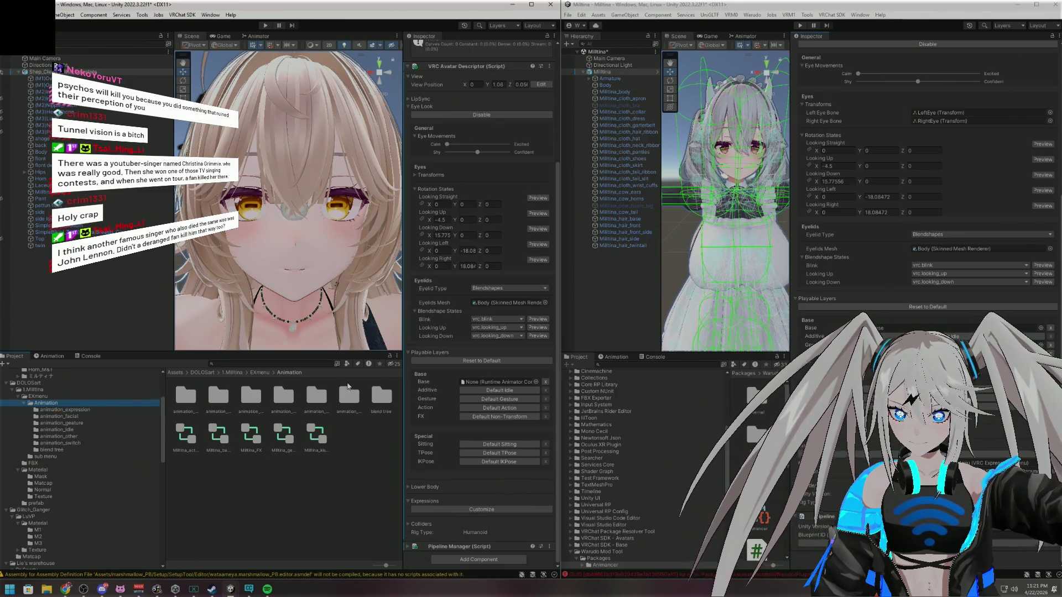
Inspect the Milltina_action and Milltina_base controllers, then select the avatar to reach its Playable Layers
left_click(191, 436)
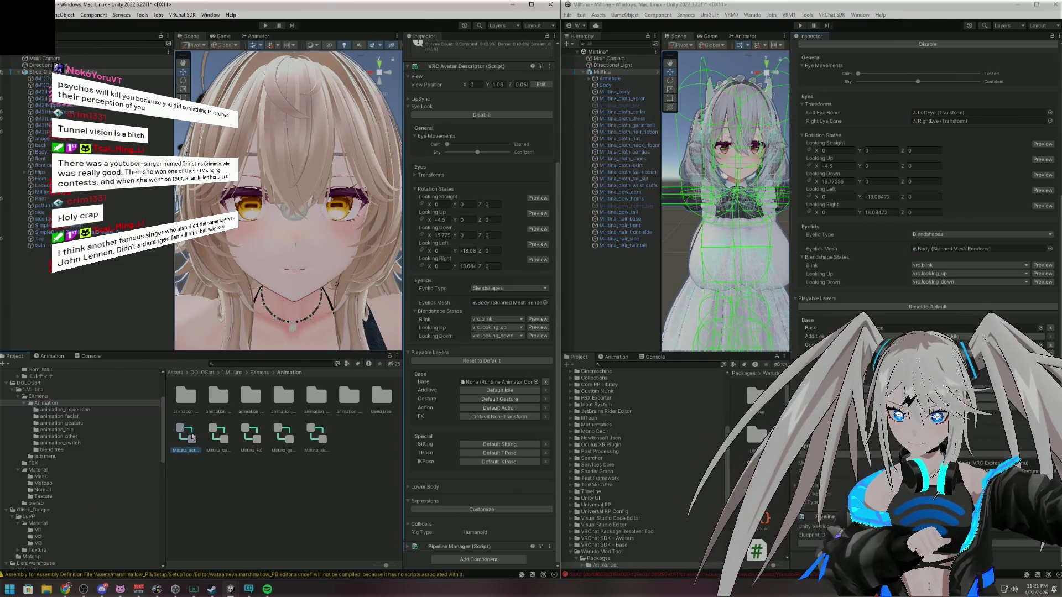
left_click(221, 436)
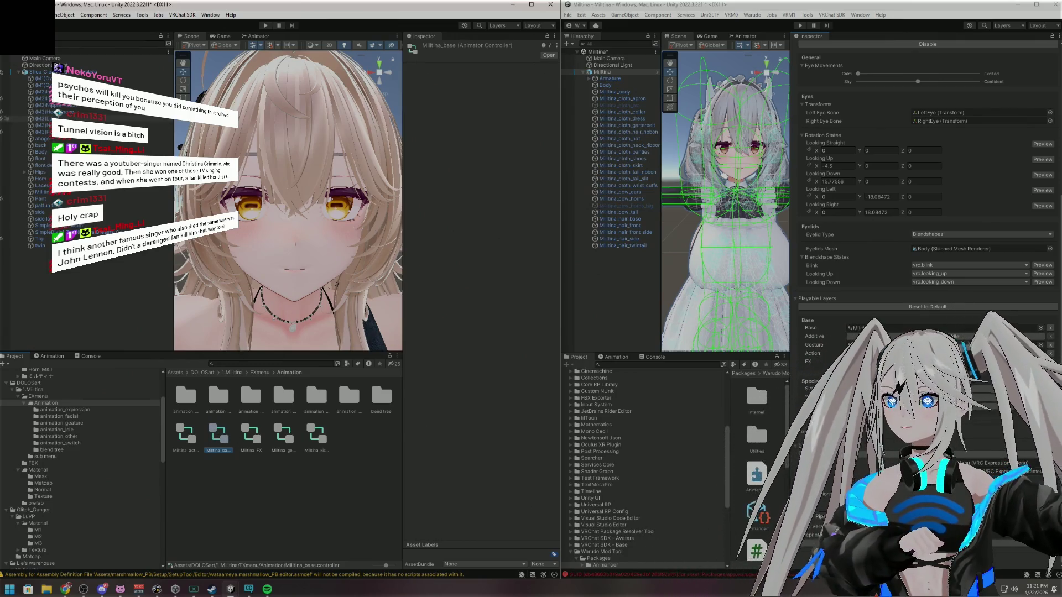
left_click(22, 72)
scroll(499, 396, "down", 5)
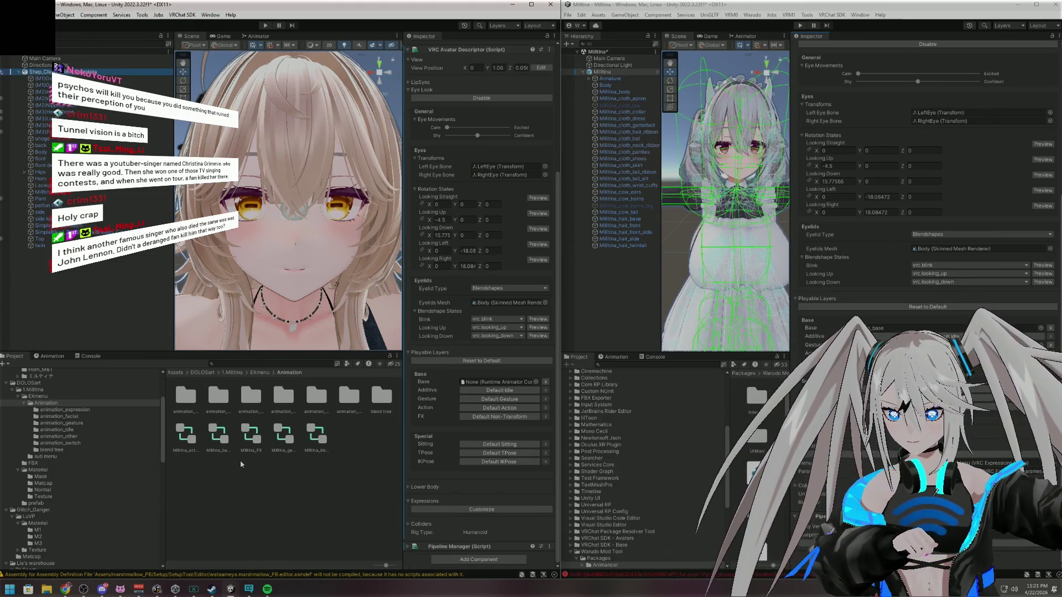
Assign Milltina_base to the Base layer and Milltina_gesture to the Gesture layer
left_click_drag(249, 449, 252, 440)
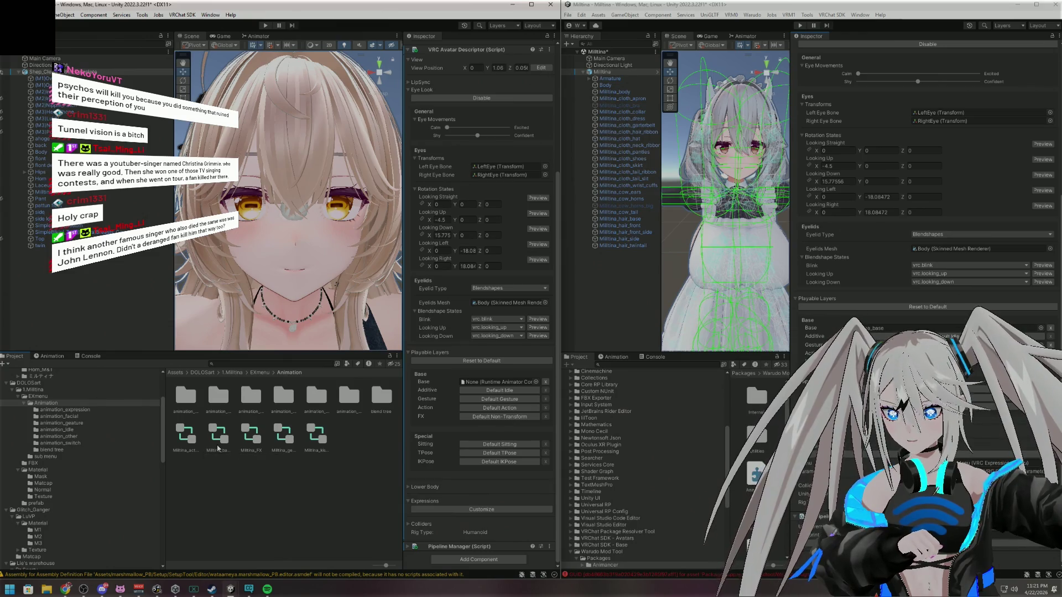
mouse_move(218, 438)
left_mouse_down()
mouse_move(462, 462)
mouse_move(493, 385)
left_mouse_up()
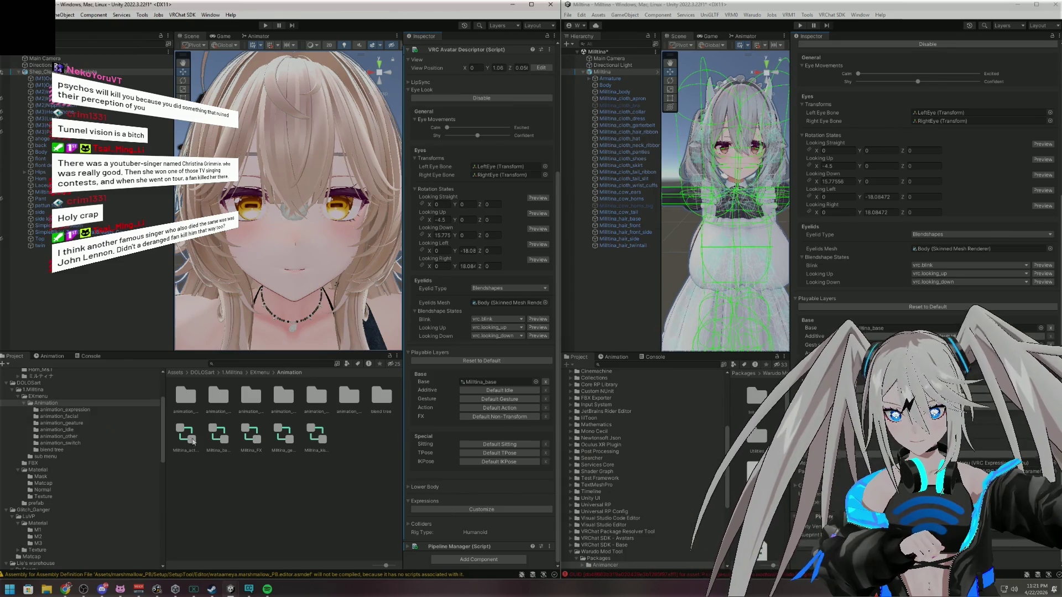
mouse_move(285, 440)
left_mouse_down()
mouse_move(464, 495)
mouse_move(490, 392)
mouse_move(488, 401)
left_mouse_up()
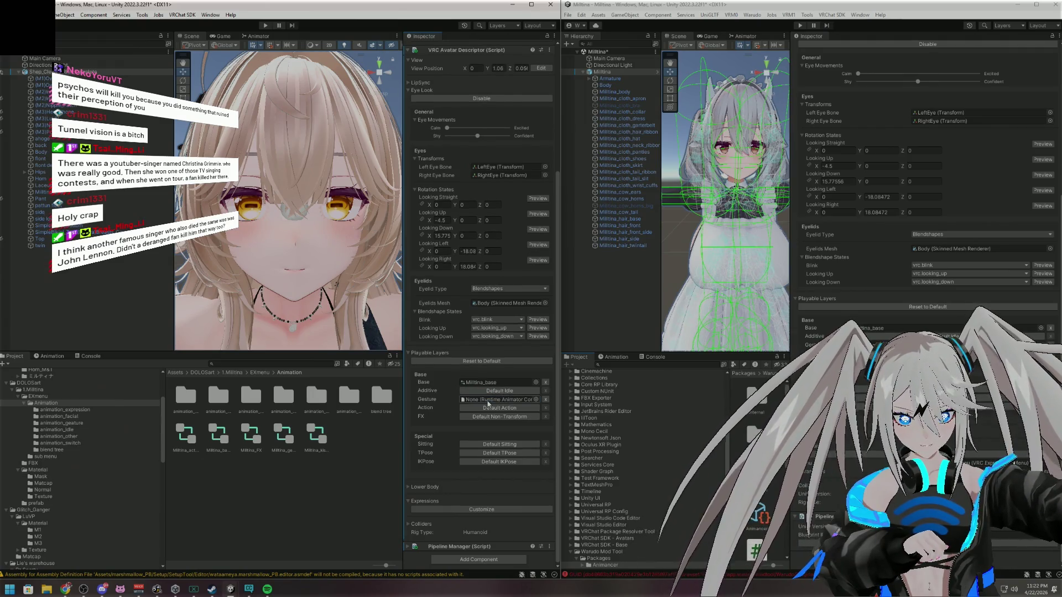
left_click_drag(285, 440, 489, 400)
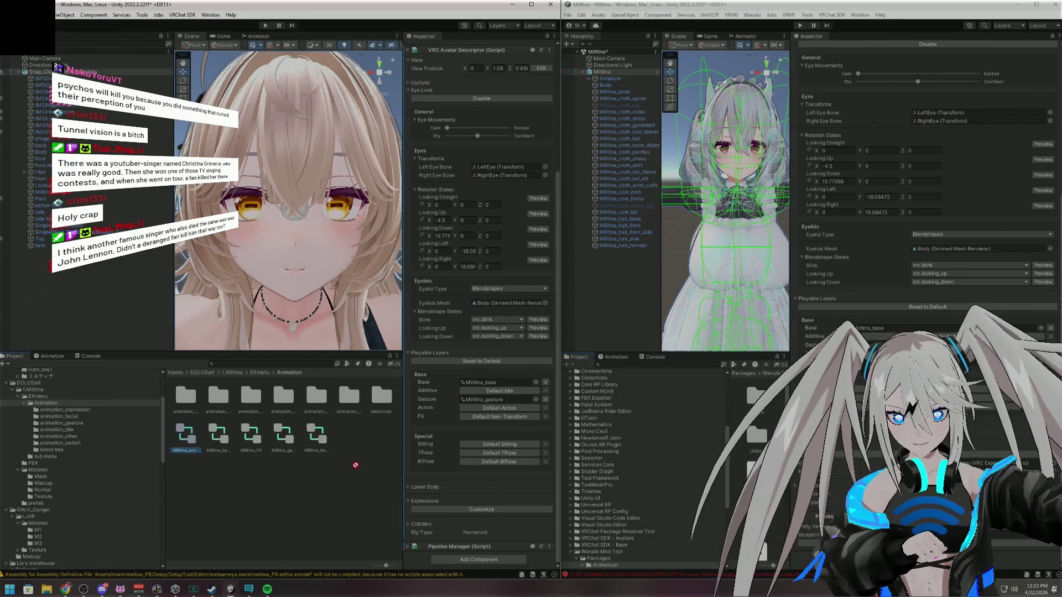
Make Action and FX layers custom and assign Milltina_action and Milltina_FX to them
left_click(484, 408)
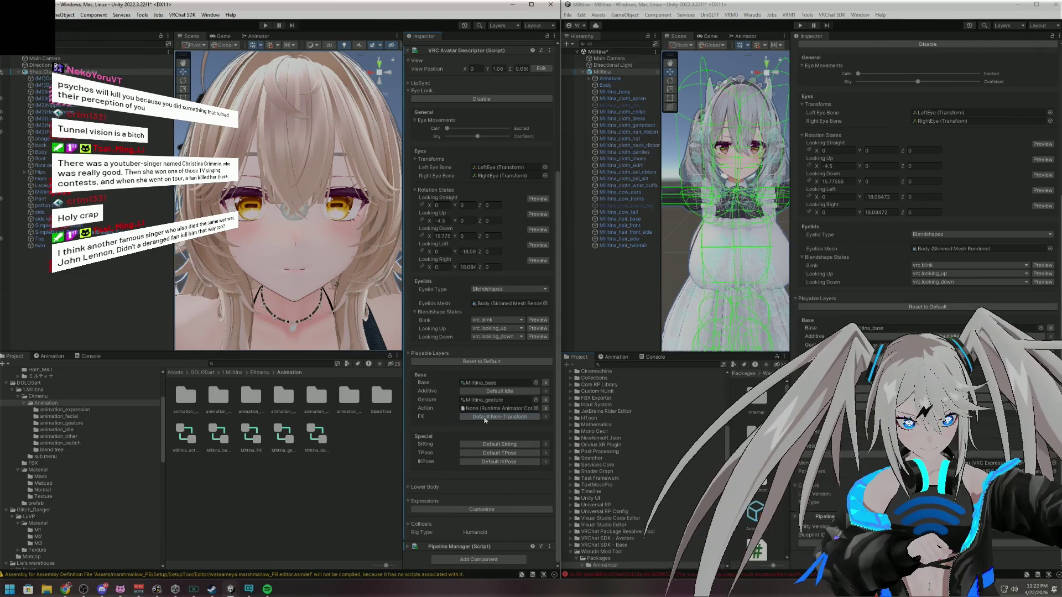
left_click(485, 418)
mouse_move(186, 443)
left_mouse_down()
mouse_move(471, 445)
mouse_move(500, 410)
left_mouse_up()
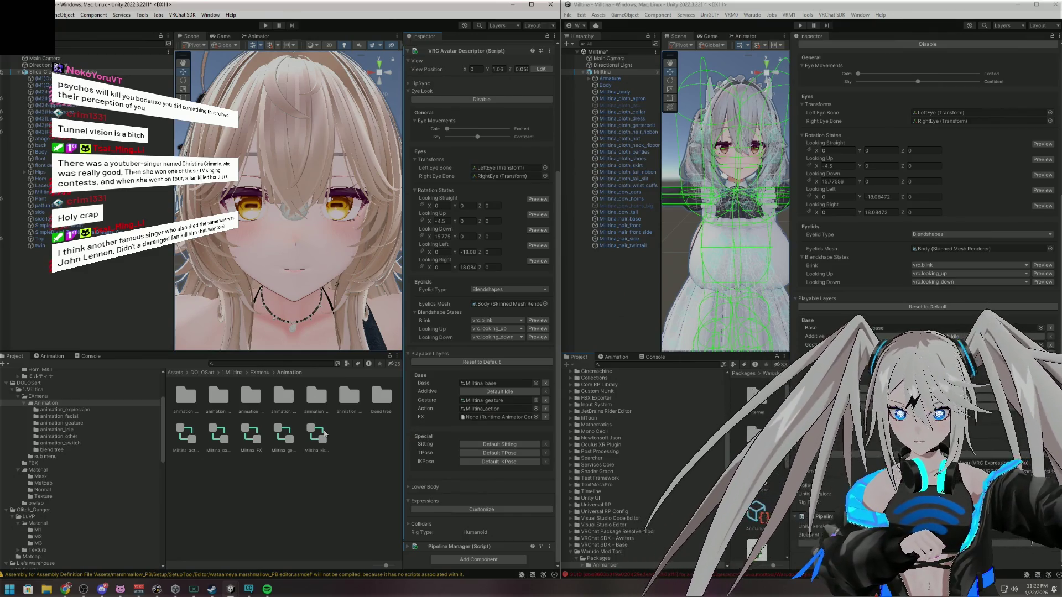
mouse_move(251, 437)
left_mouse_down()
mouse_move(511, 444)
mouse_move(495, 412)
mouse_move(496, 422)
left_mouse_up()
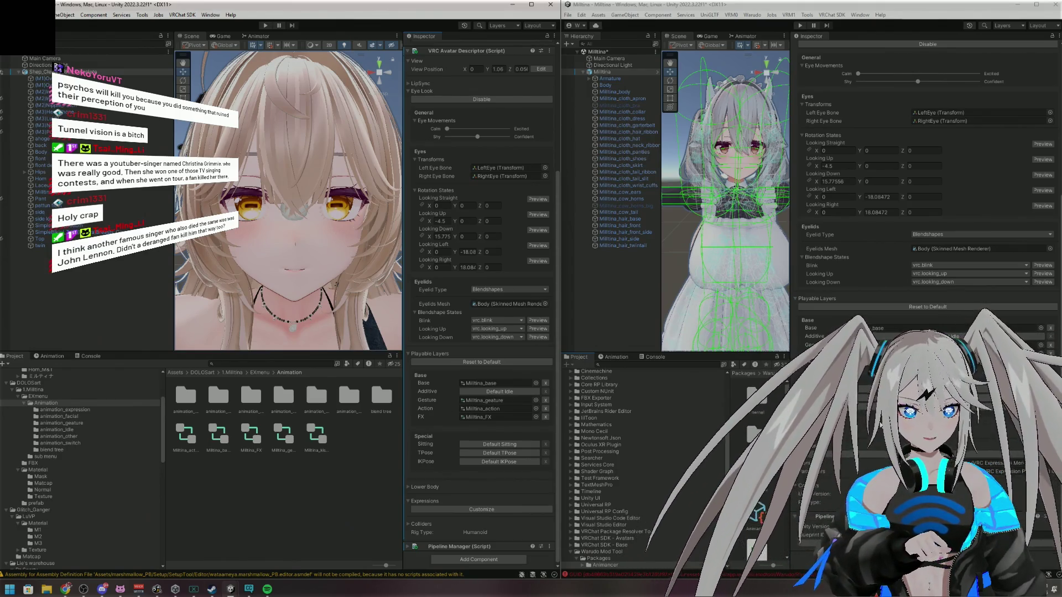
scroll(809, 331, "up", 5)
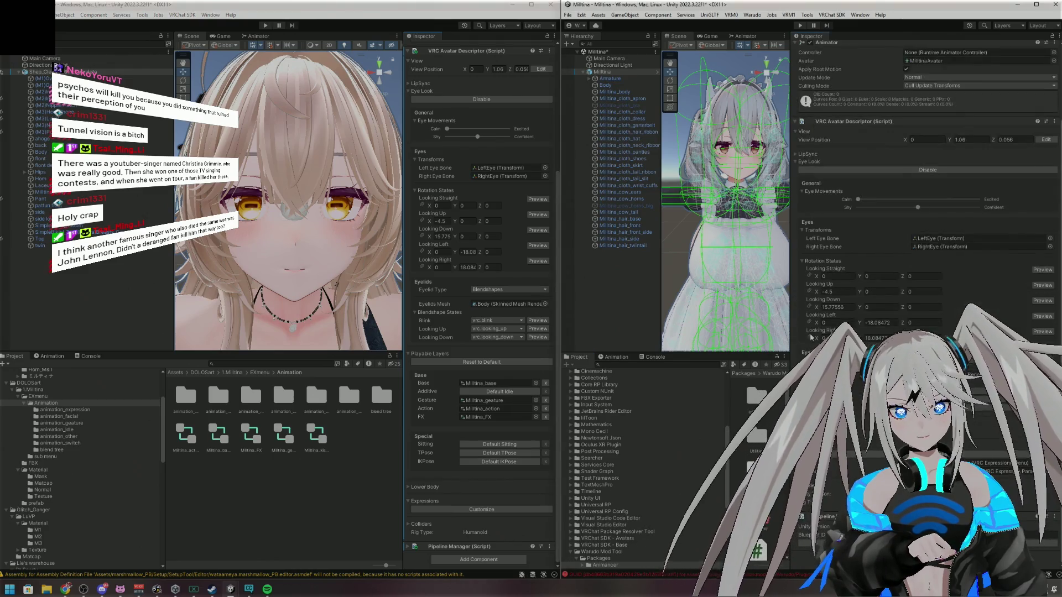
Collapse the Eyes and Colliders sections in the right Inspector, open the EXmenu folder, and fold Playable Layers
left_click(801, 230)
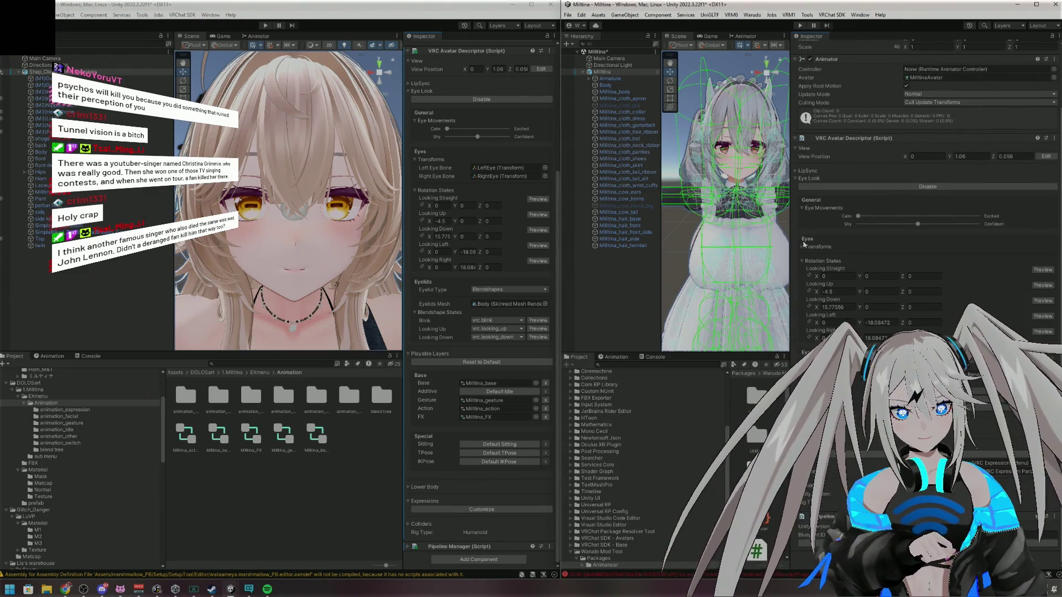
left_click(801, 262)
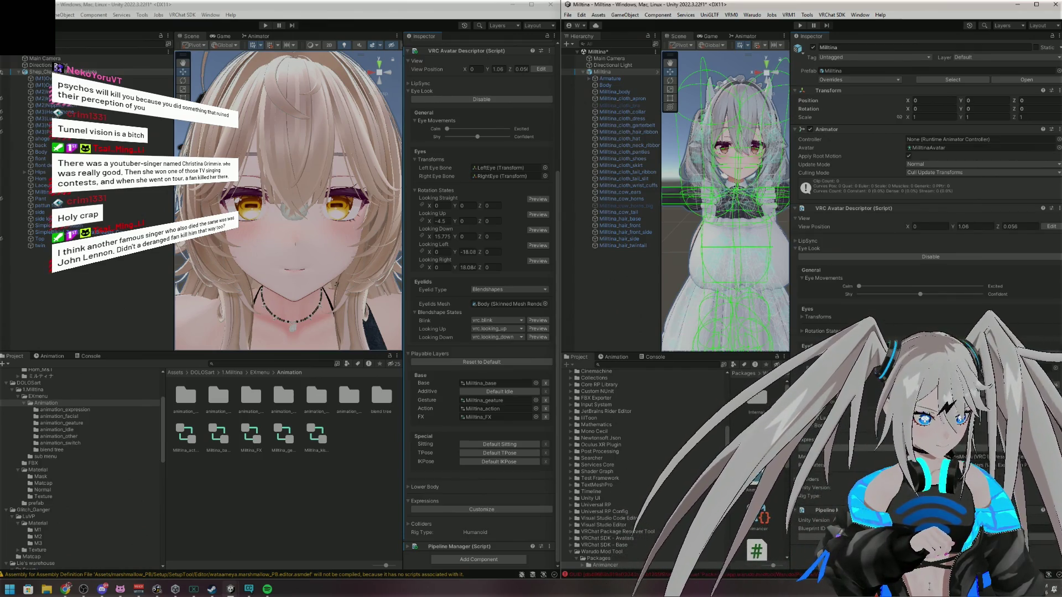
left_click(801, 479)
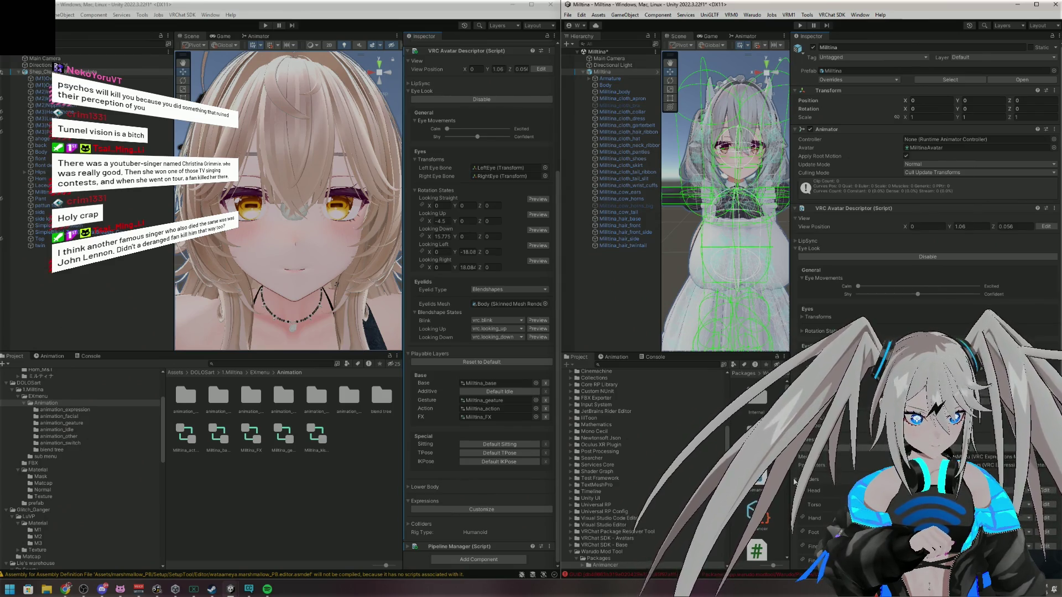
left_click(805, 480)
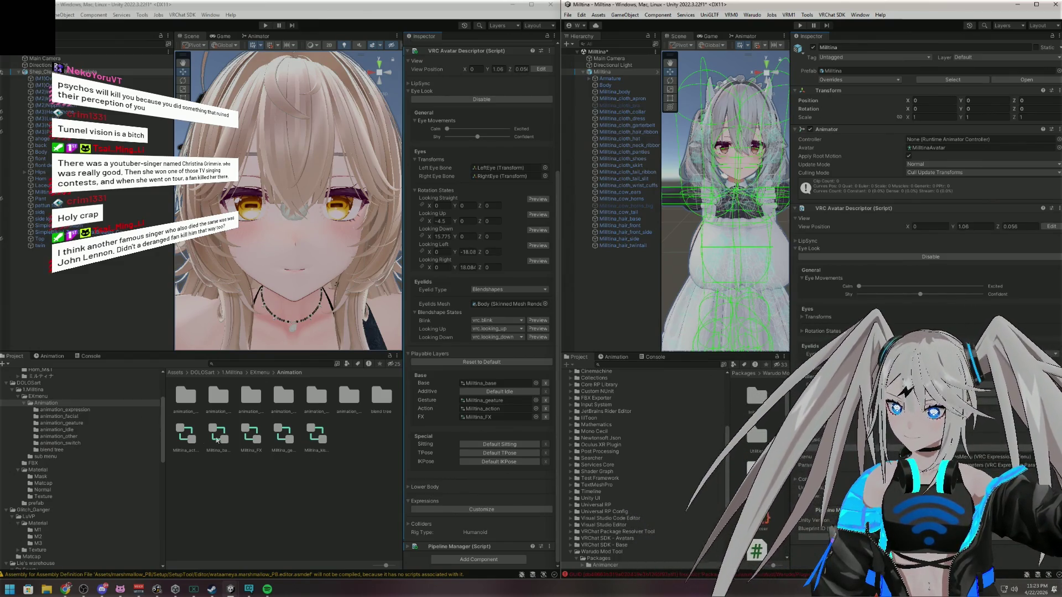
left_click(53, 398)
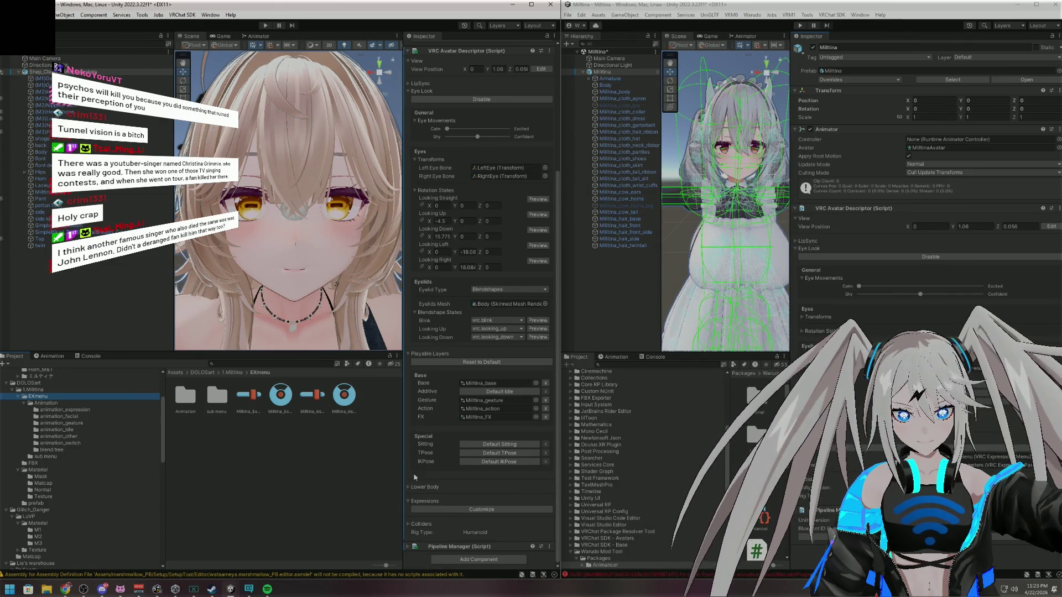
left_click(407, 352)
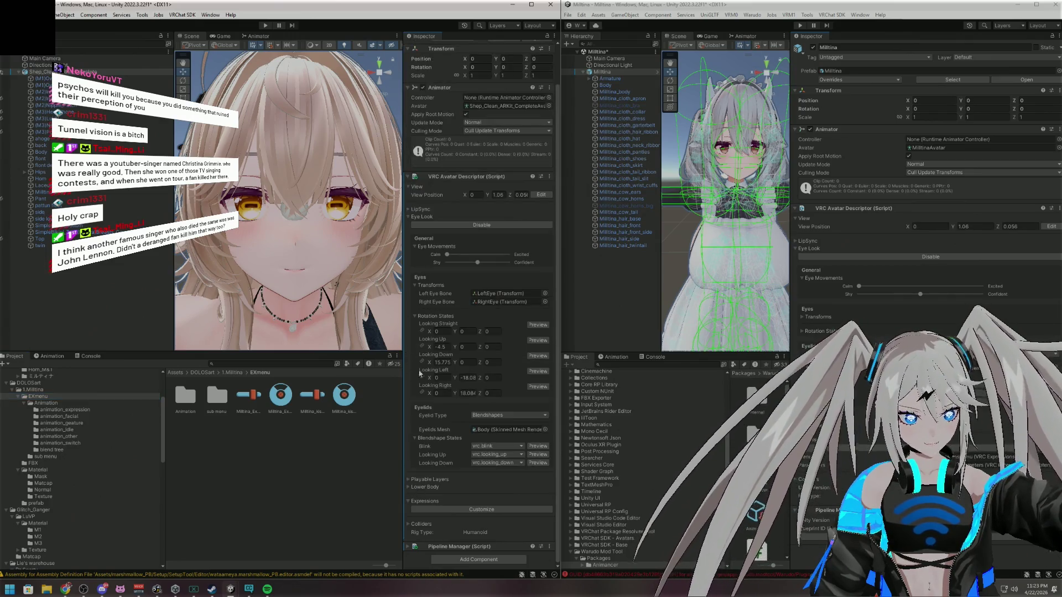
Collapse the Eye Look settings and turn off Auto-Footsteps for 3 and 4 point tracking
left_click(414, 285)
left_click(415, 316)
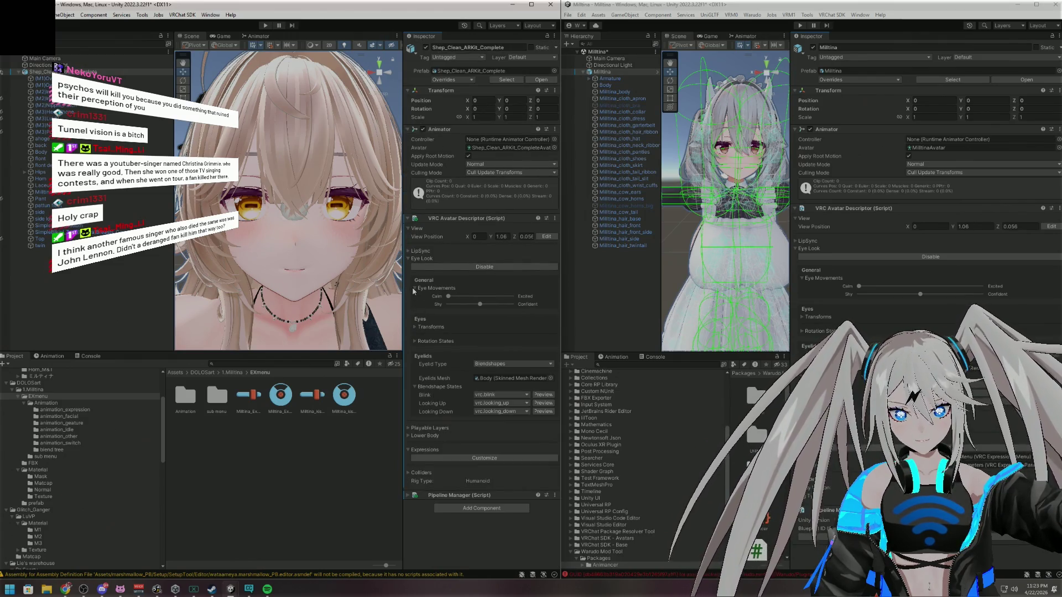
left_click(414, 289)
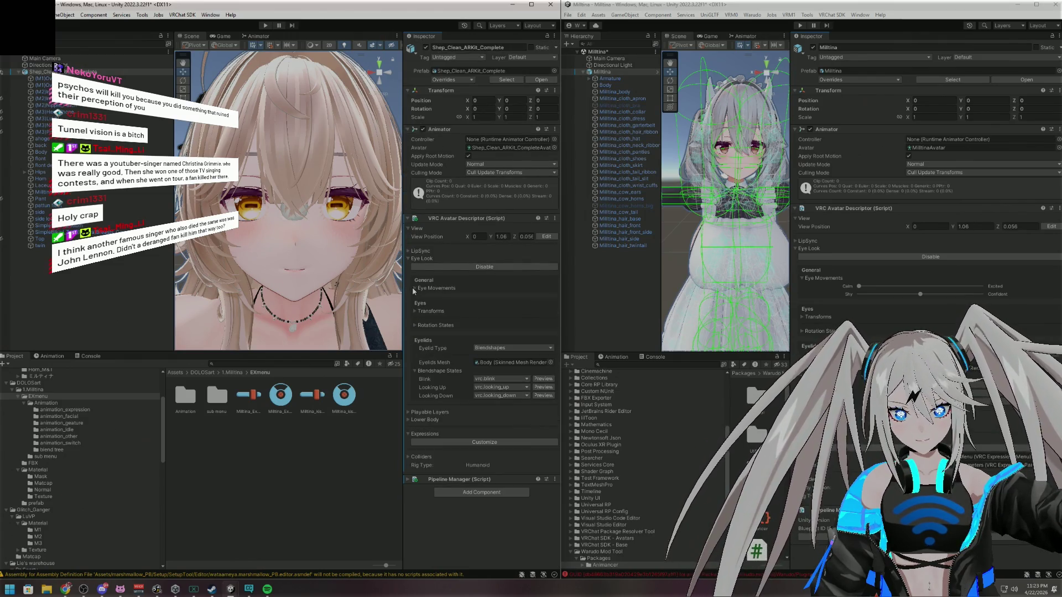
left_click(407, 258)
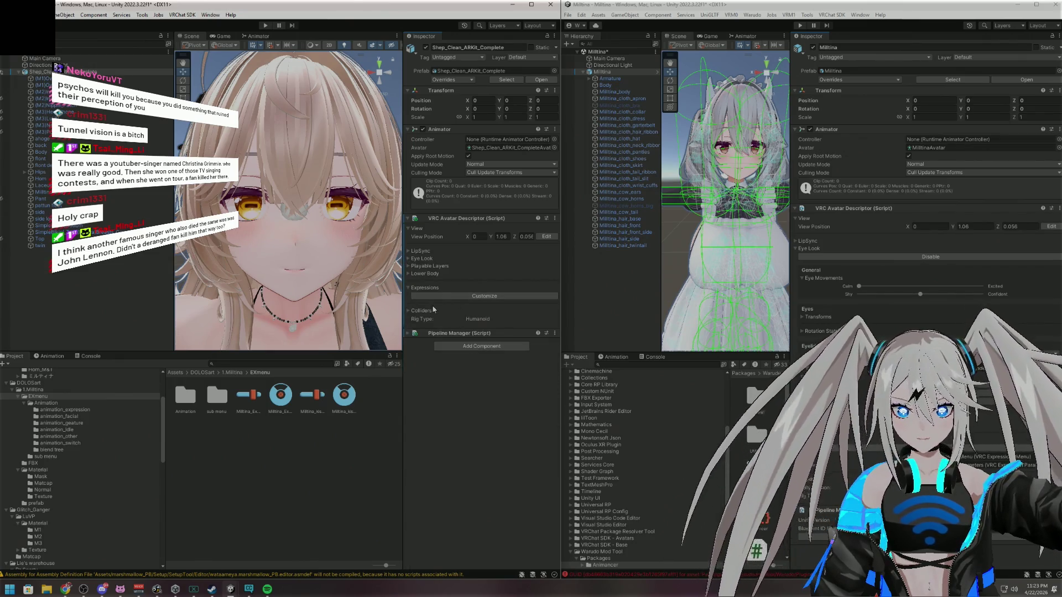
left_click(408, 274)
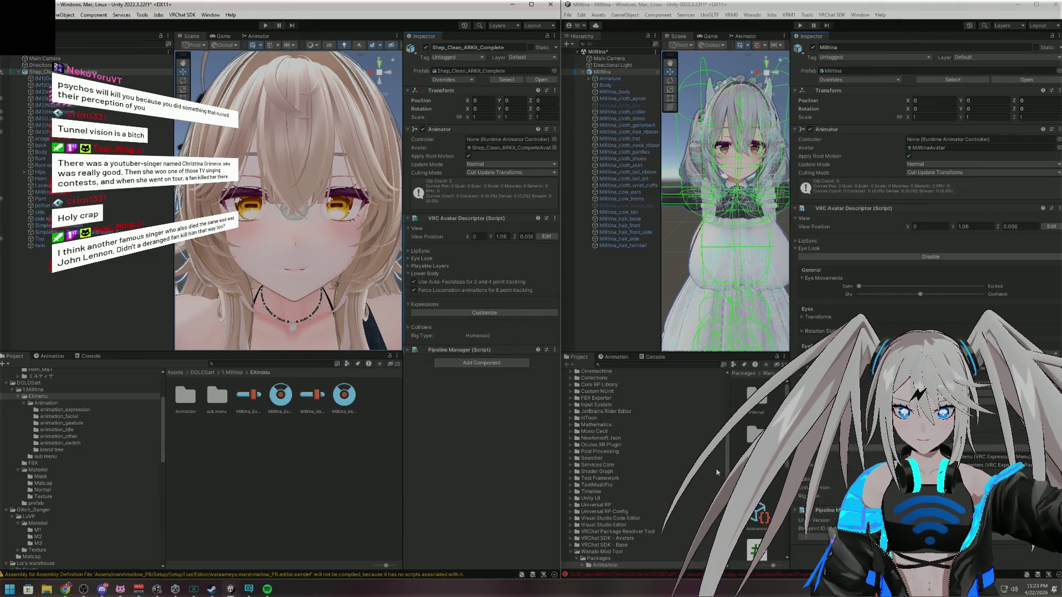
left_click(802, 426)
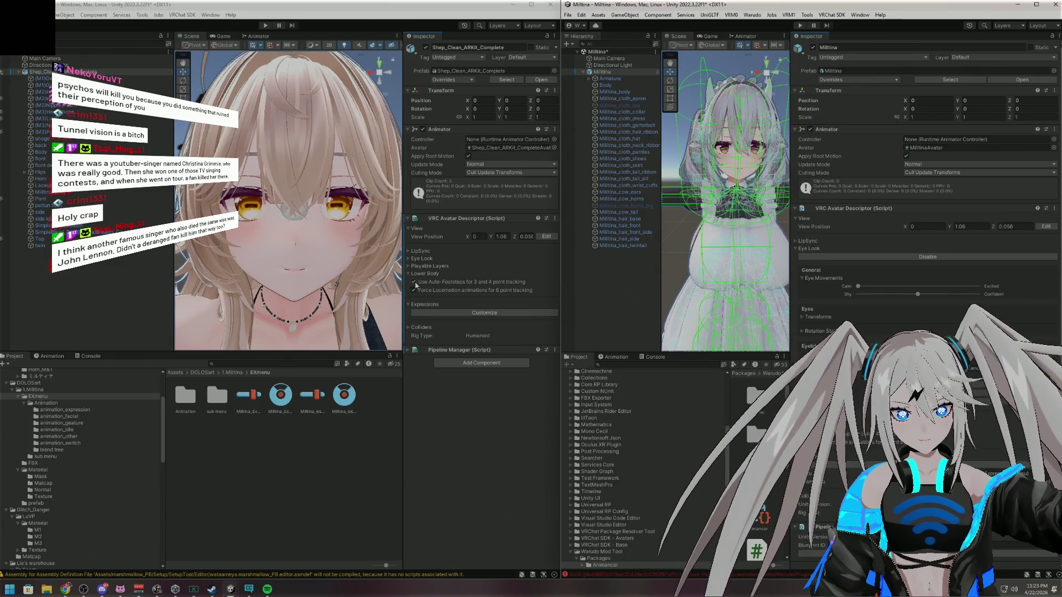
left_click(413, 282)
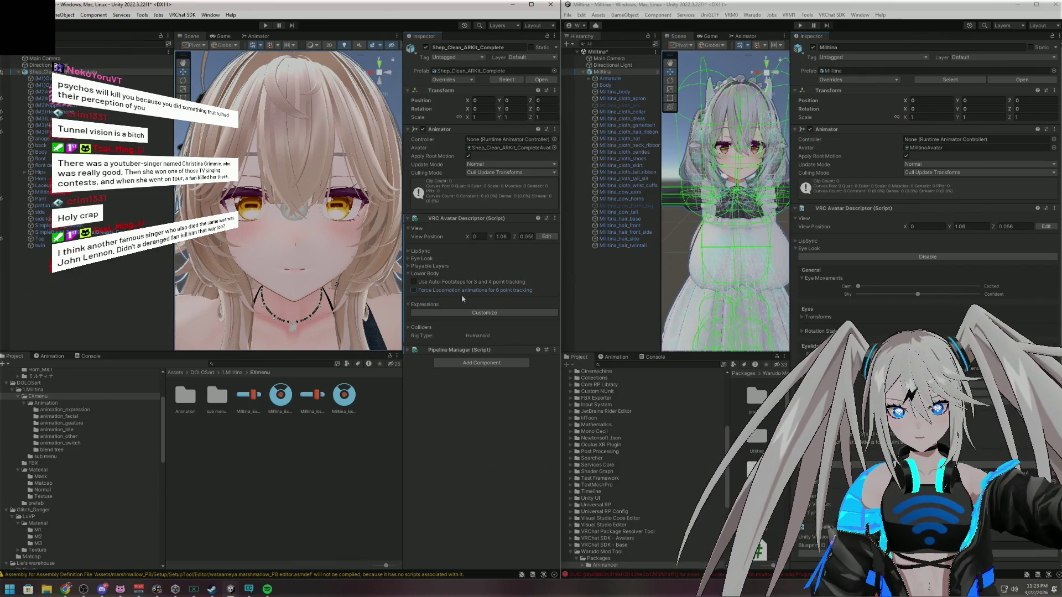
left_click(409, 274)
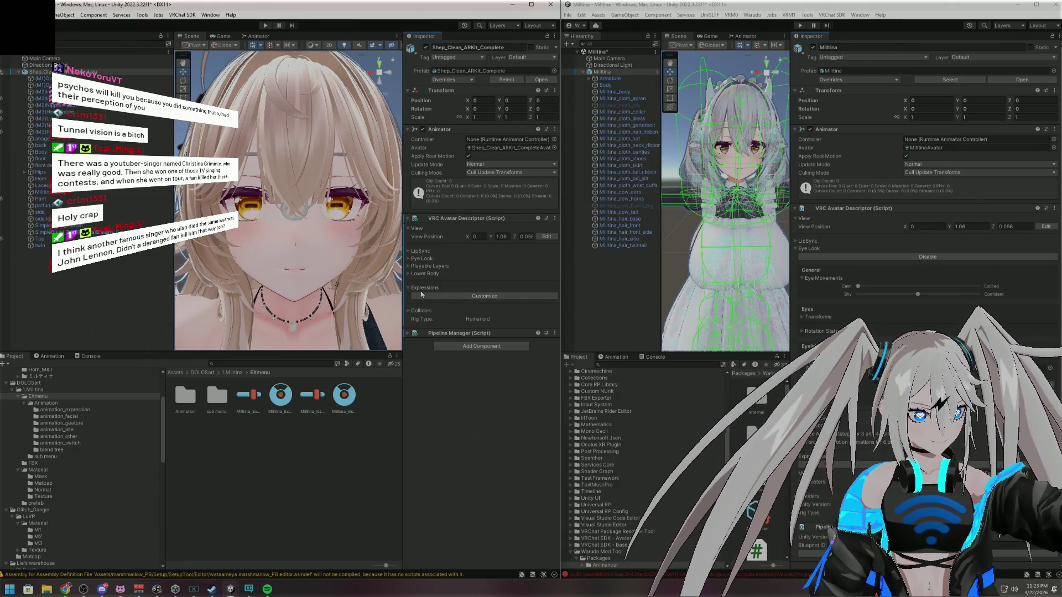
Enable custom expressions and assign Milltina_ExpressionsMenu and Milltina_ExpressionParameters to the descriptor
left_click(449, 296)
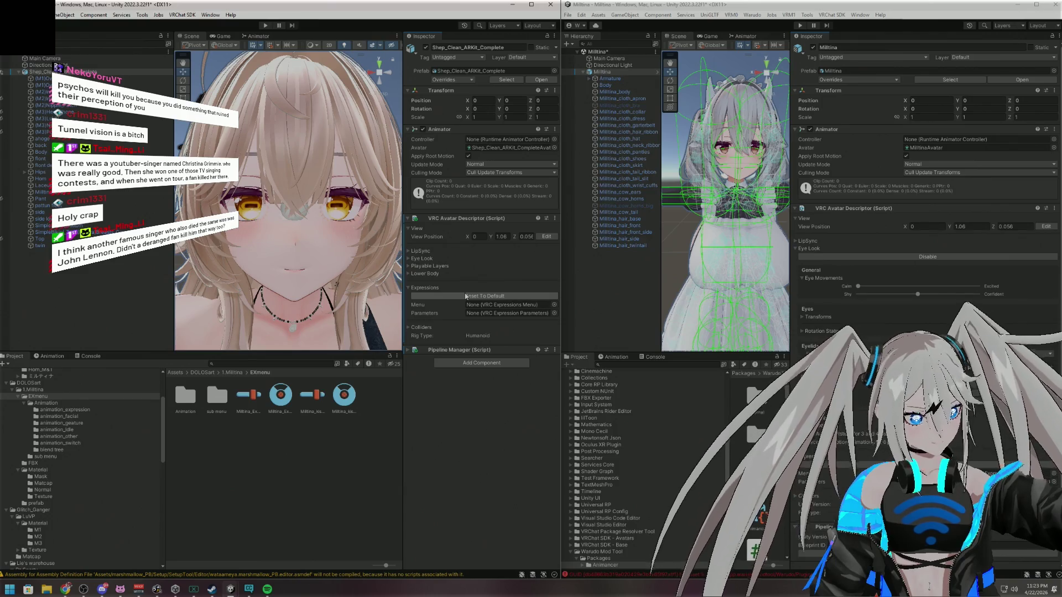
left_click_drag(281, 394, 508, 425)
left_click_drag(508, 314, 507, 305)
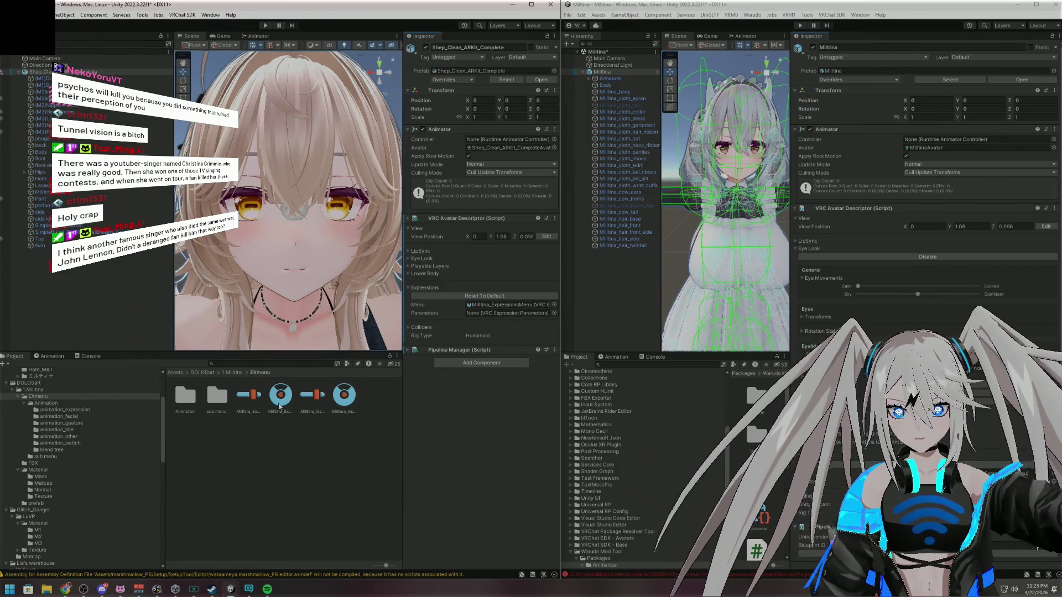
mouse_move(252, 396)
left_mouse_down()
mouse_move(387, 343)
mouse_move(506, 313)
left_mouse_up()
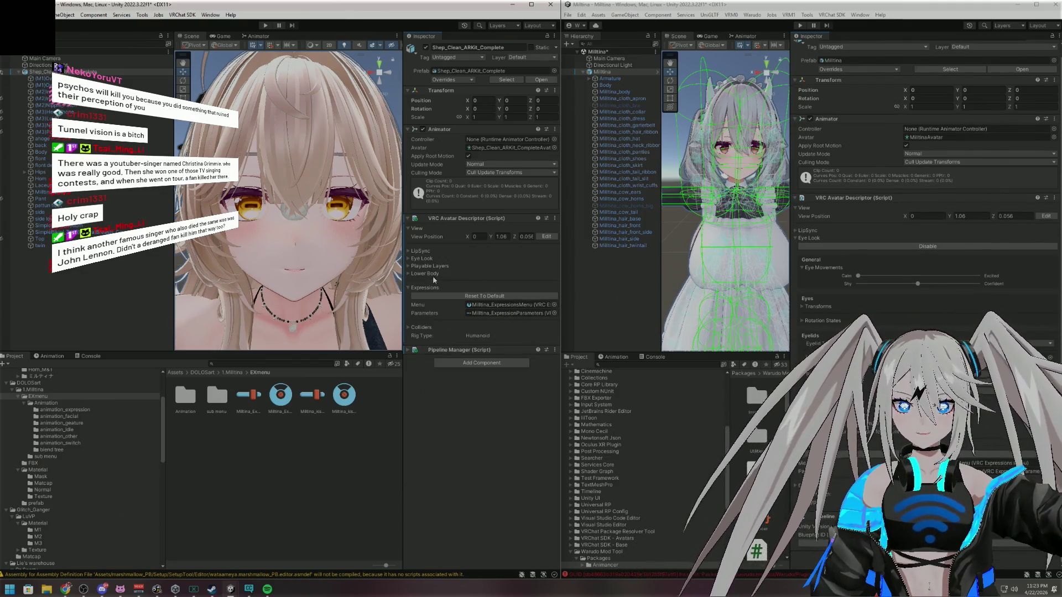
Fold away the Expressions, view settings and the whole VRC Avatar Descriptor component
left_click(408, 288)
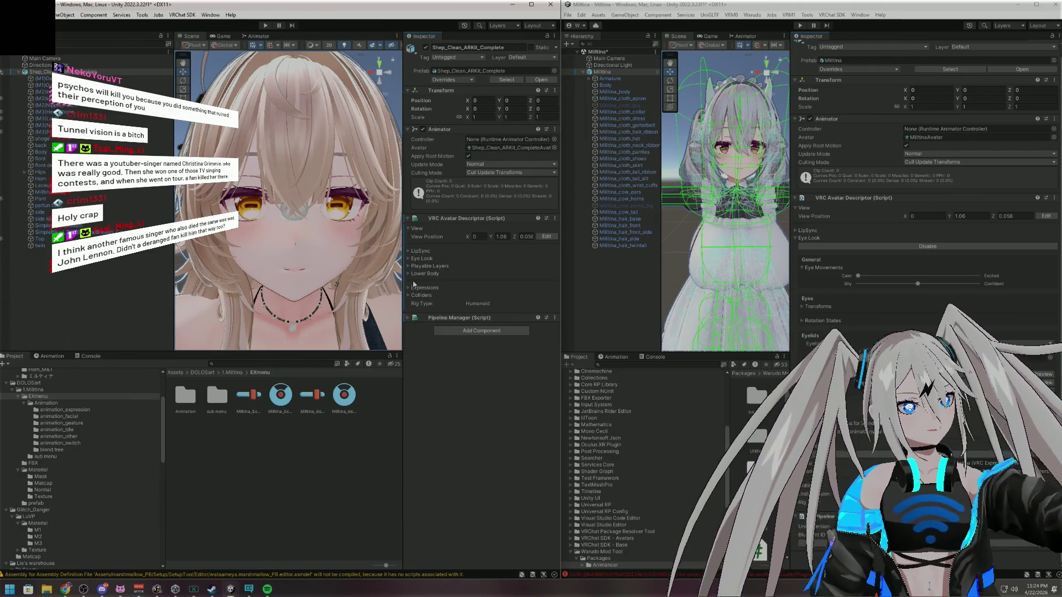
left_click(408, 229)
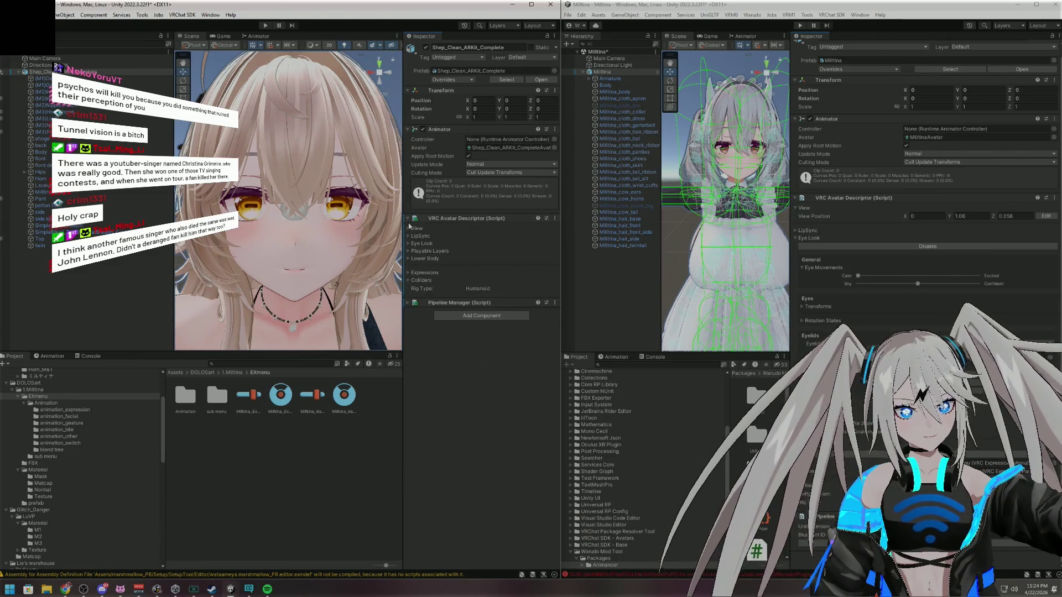
left_click(408, 218)
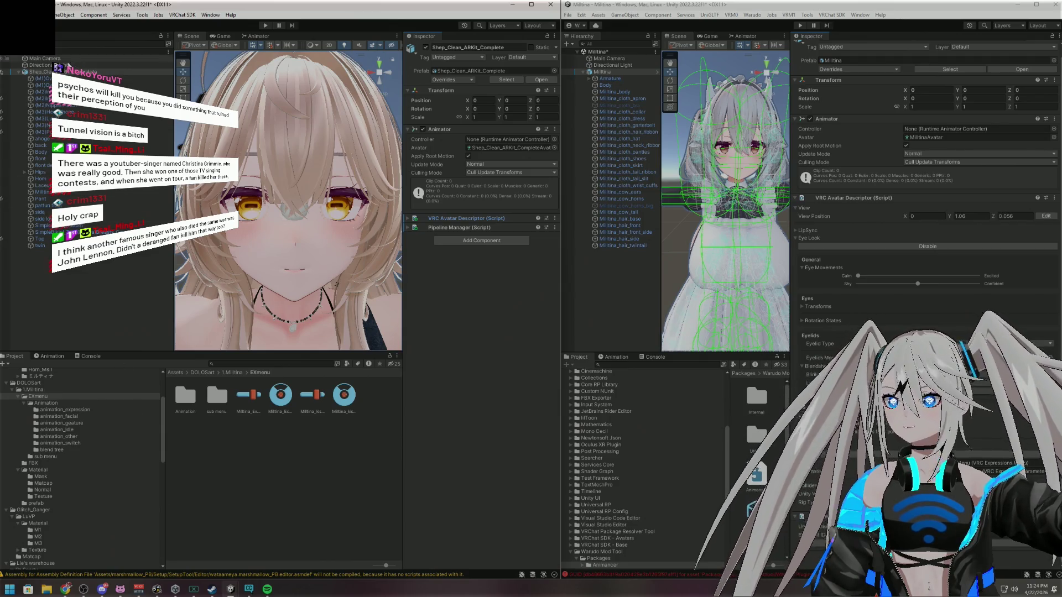
right_click(68, 73)
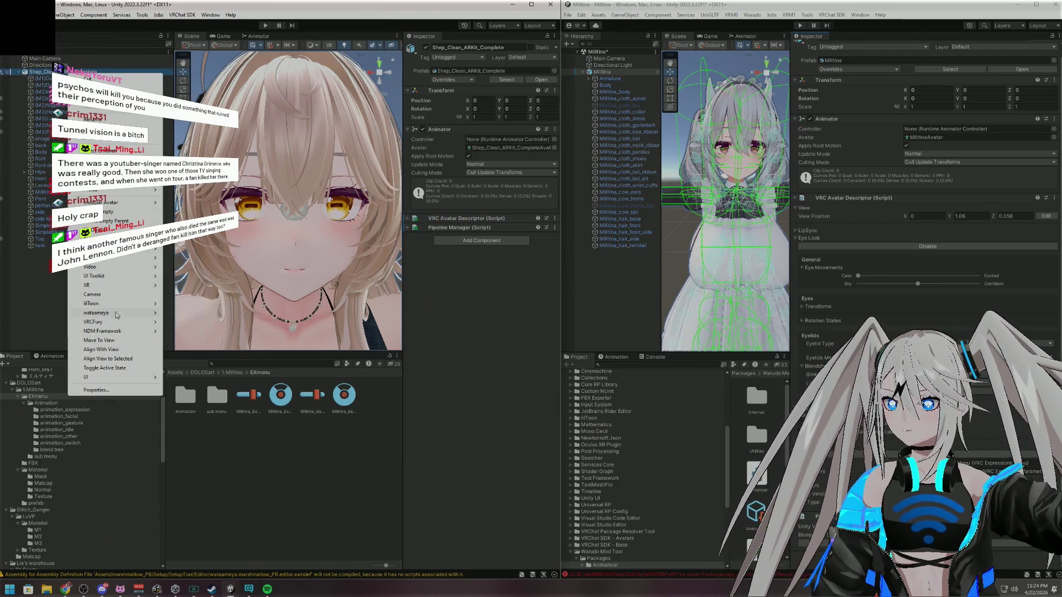
Add the wataameya MarshmallowPB setup to the avatar, then maximize the editor and orbit to her full body
mouse_move(115, 313)
left_click(193, 313)
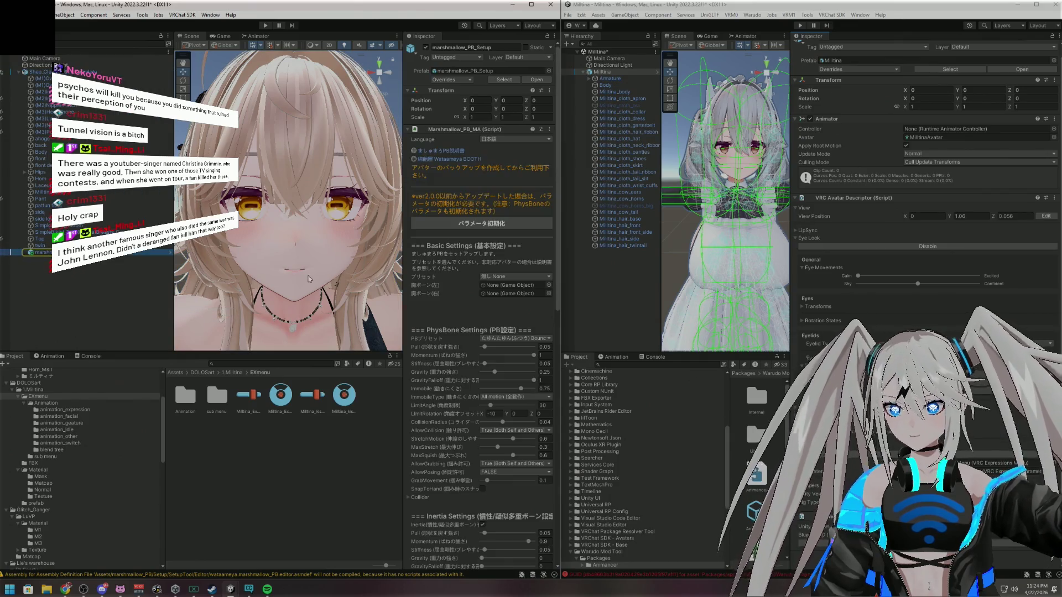
left_click(1018, 5)
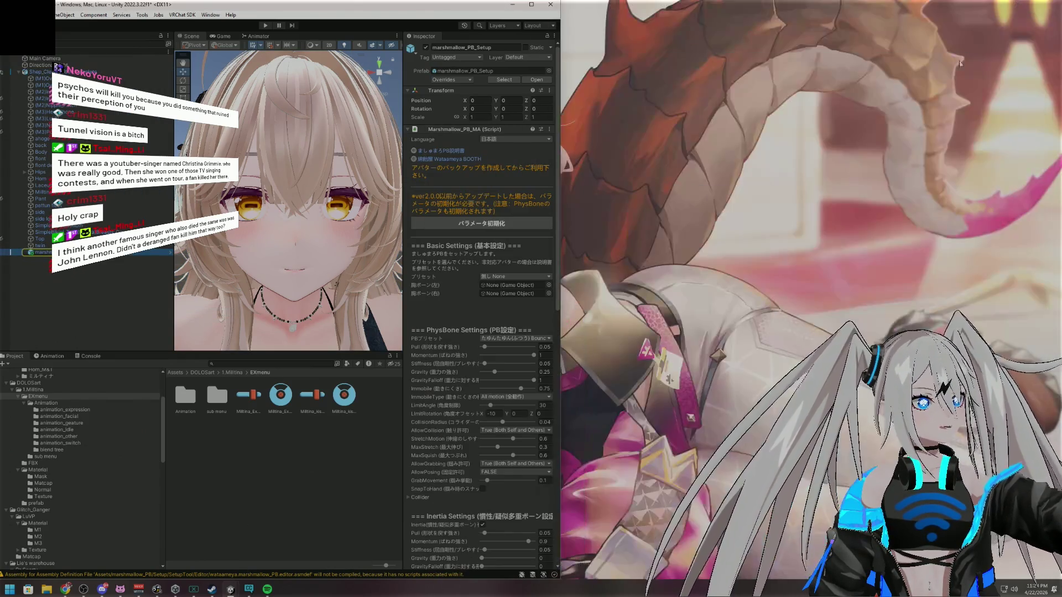
double_click(454, 12)
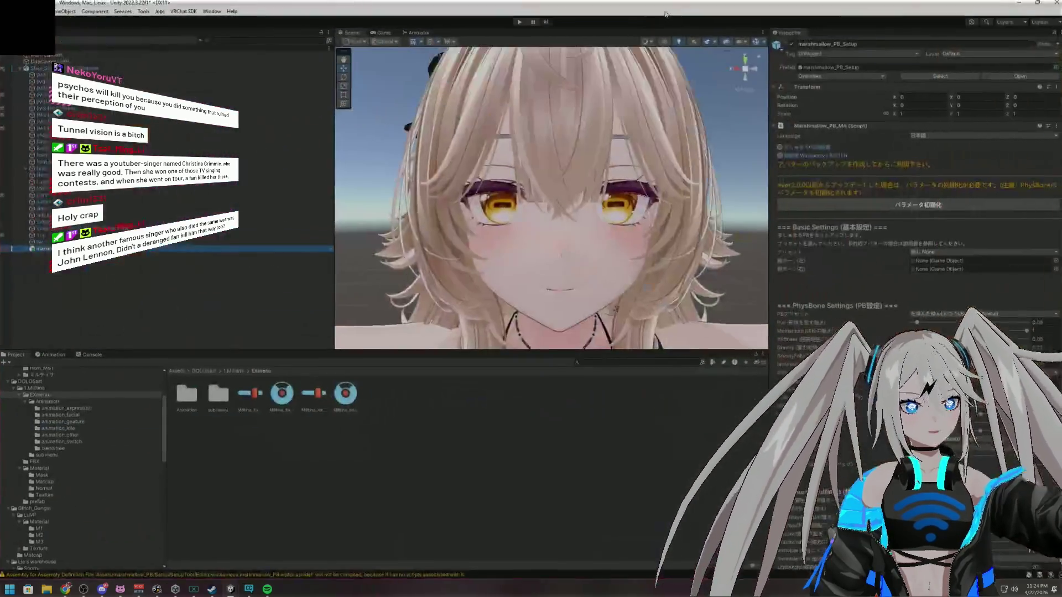
scroll(589, 128, "down", 5)
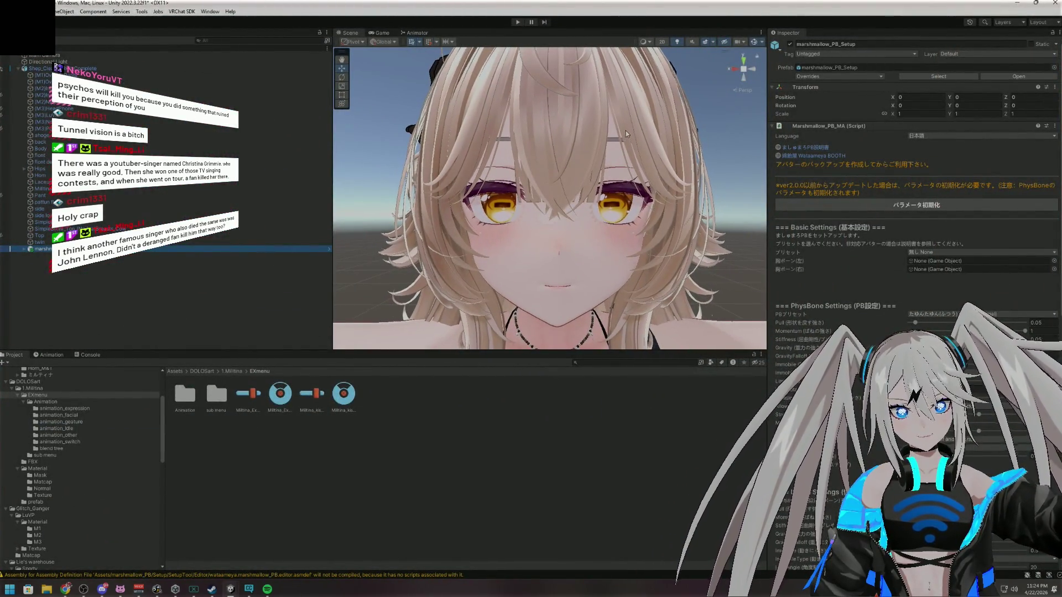
left_click_drag(692, 133, 693, 151)
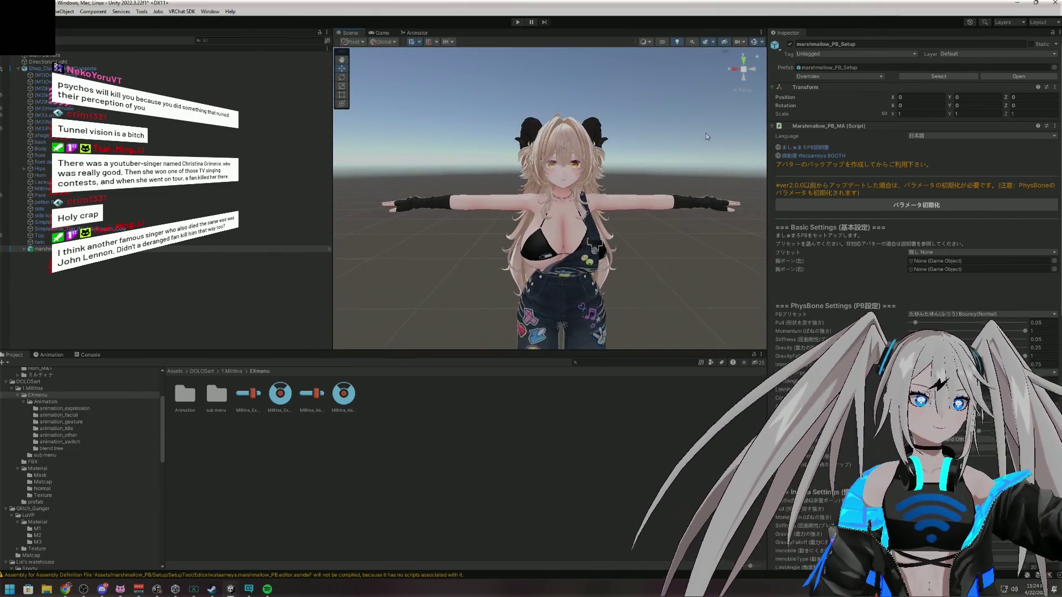
Switch Marshmallow PB to English and choose the Milltina (No_bra)(Breasts_Cow) preset
left_click(934, 136)
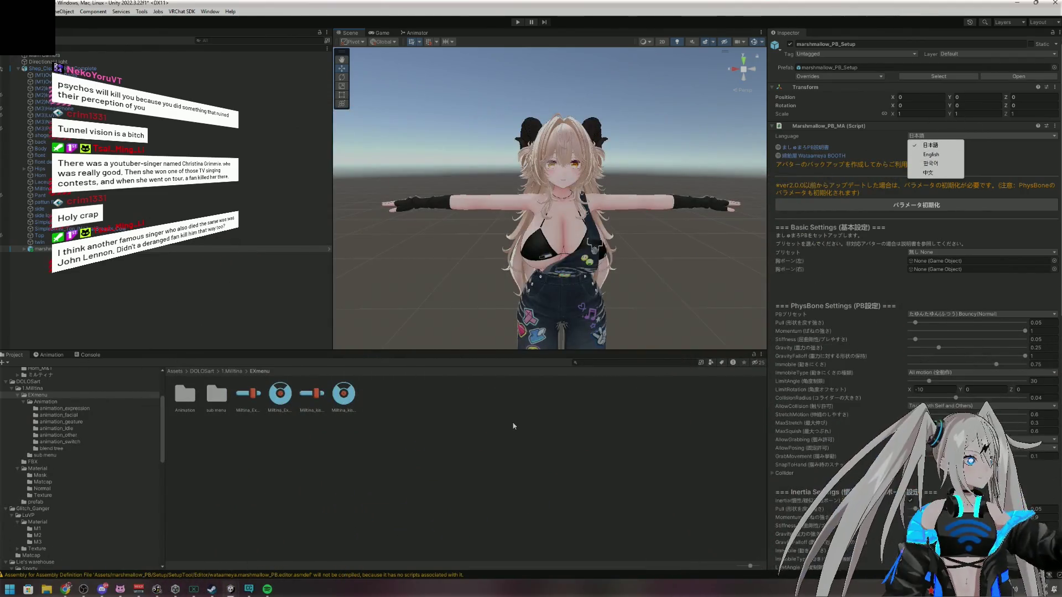
left_click(934, 157)
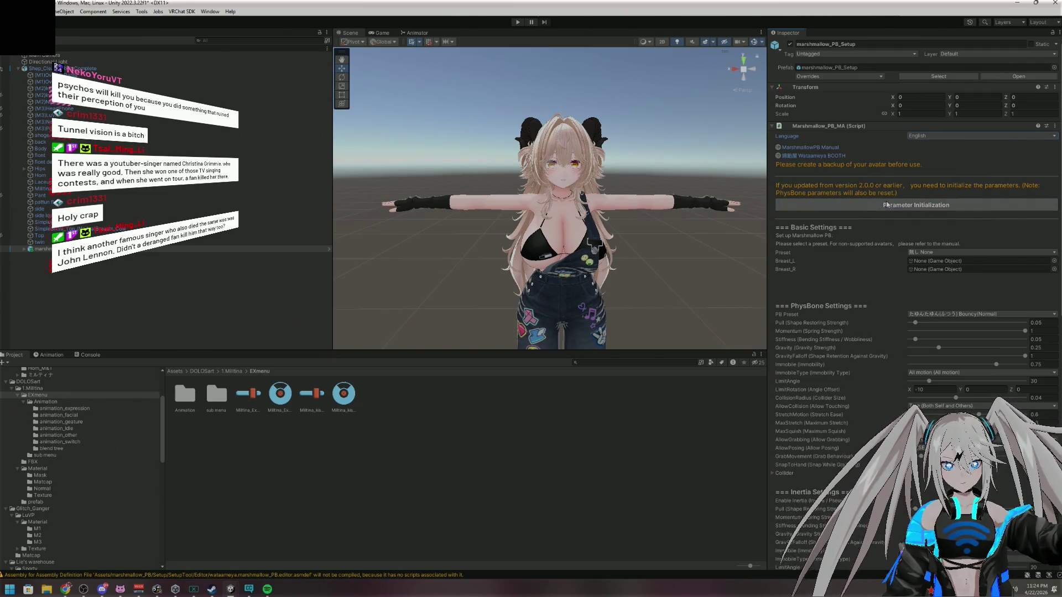
left_click(950, 252)
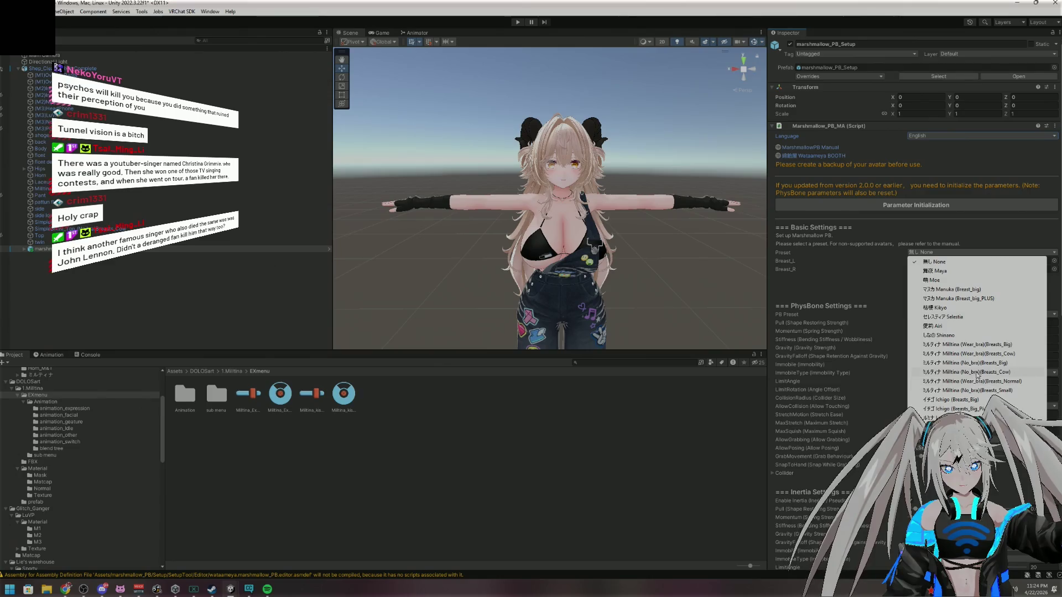
left_click(972, 372)
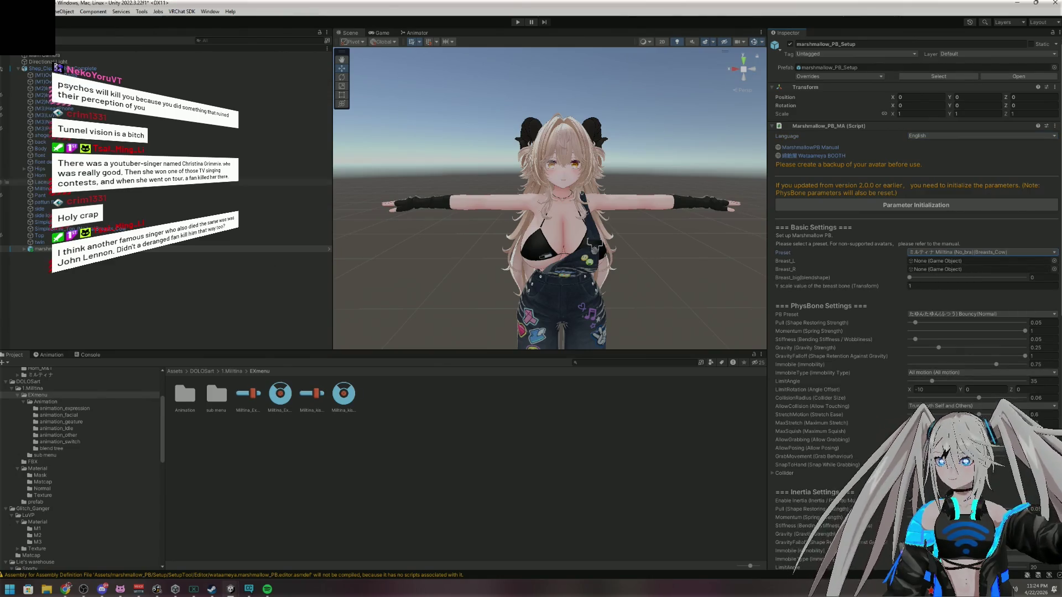
Expand Hips > Spine > Chest and assign Breast_L and Breast_R as the breast bones
left_click(24, 170)
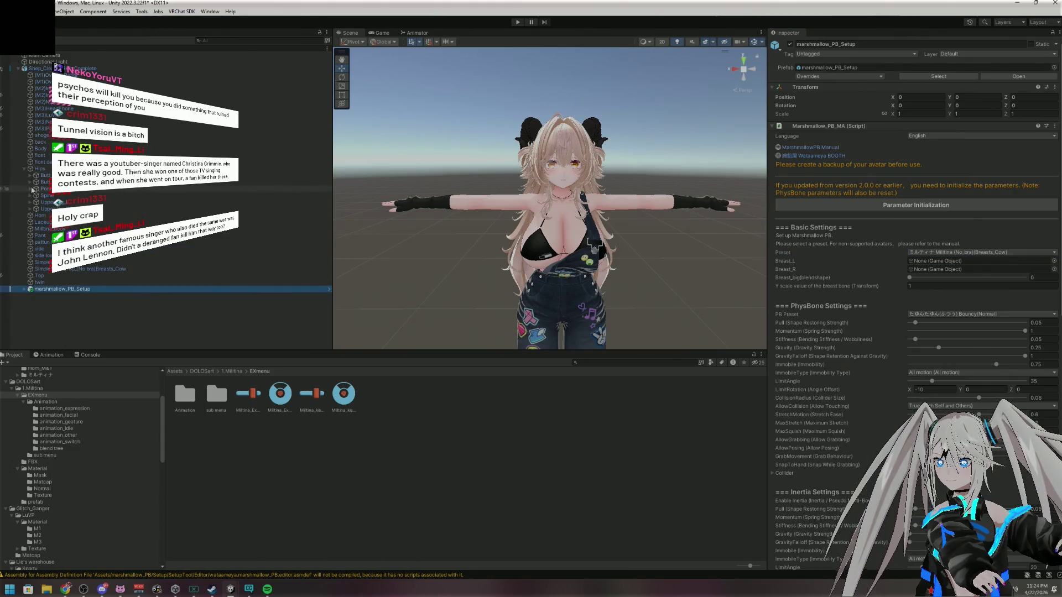
left_click(30, 195)
left_click(35, 203)
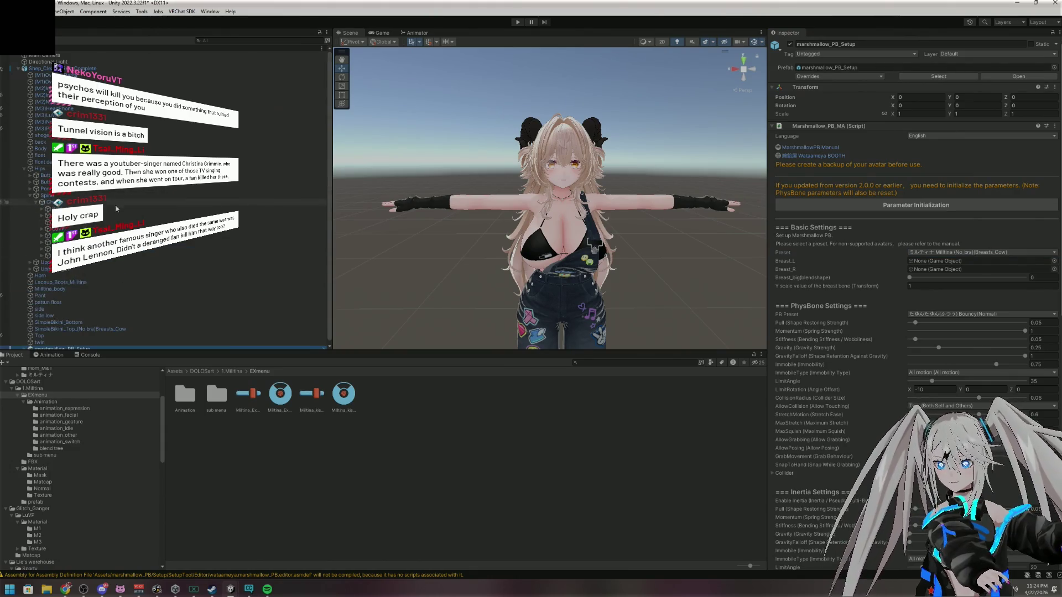
mouse_move(573, 280)
left_mouse_down()
mouse_move(936, 278)
mouse_move(940, 261)
left_mouse_up()
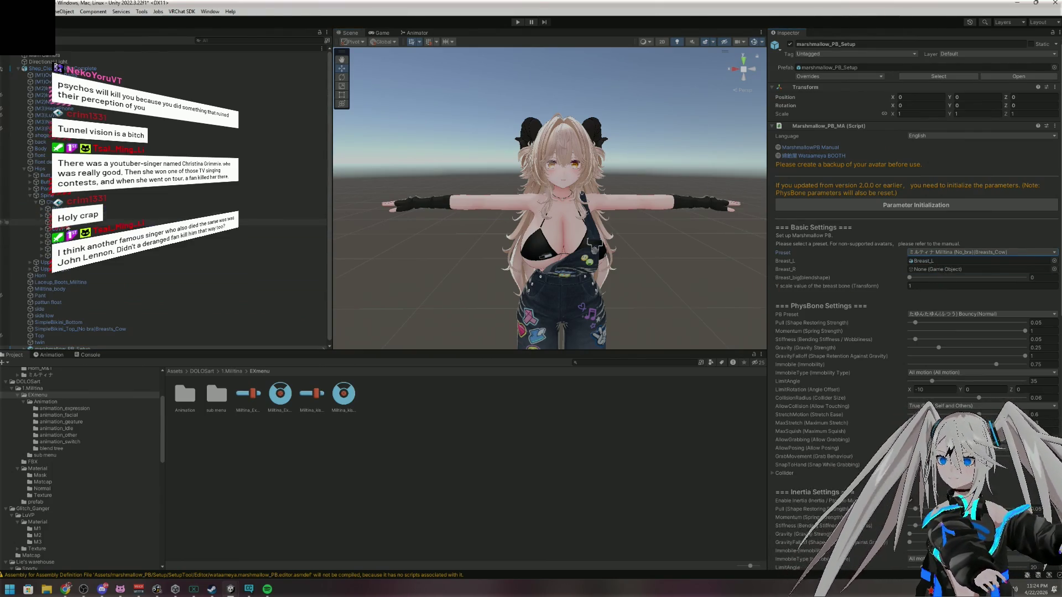
mouse_move(50, 215)
left_mouse_down()
mouse_move(33, 258)
mouse_move(940, 269)
left_mouse_up()
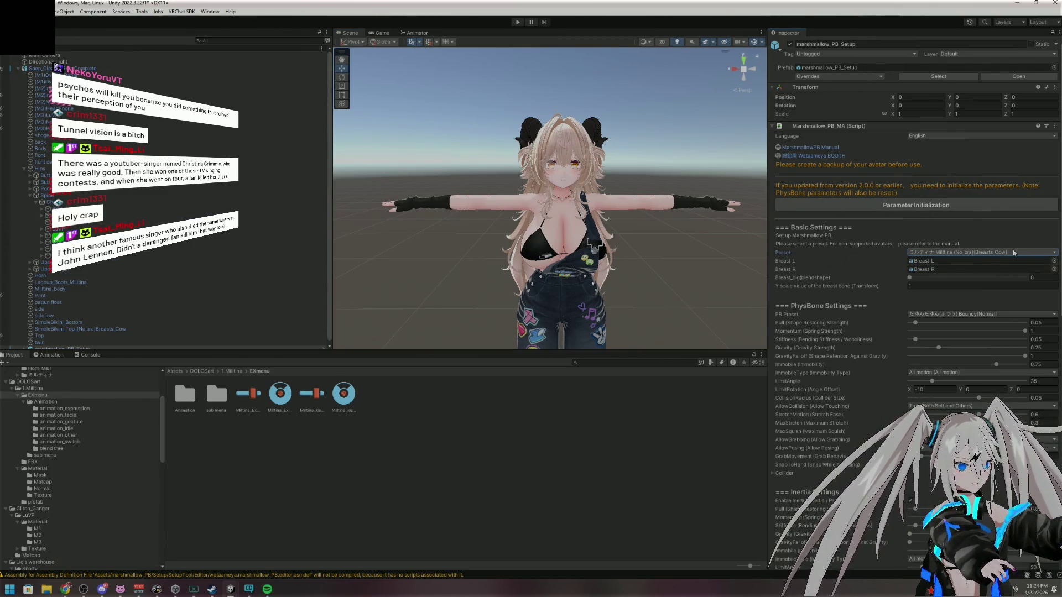
scroll(929, 246, "down", 3)
scroll(929, 246, "down", 3)
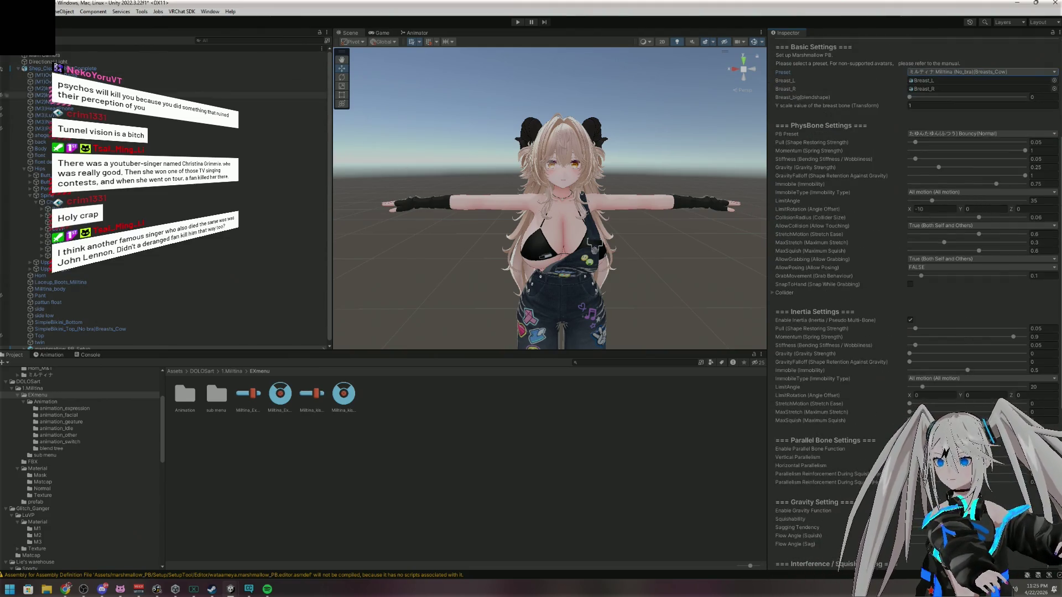
Add the Gesture Manager Emulator from Tools, then return to the marshmallow_PB_Setup settings
left_click(142, 12)
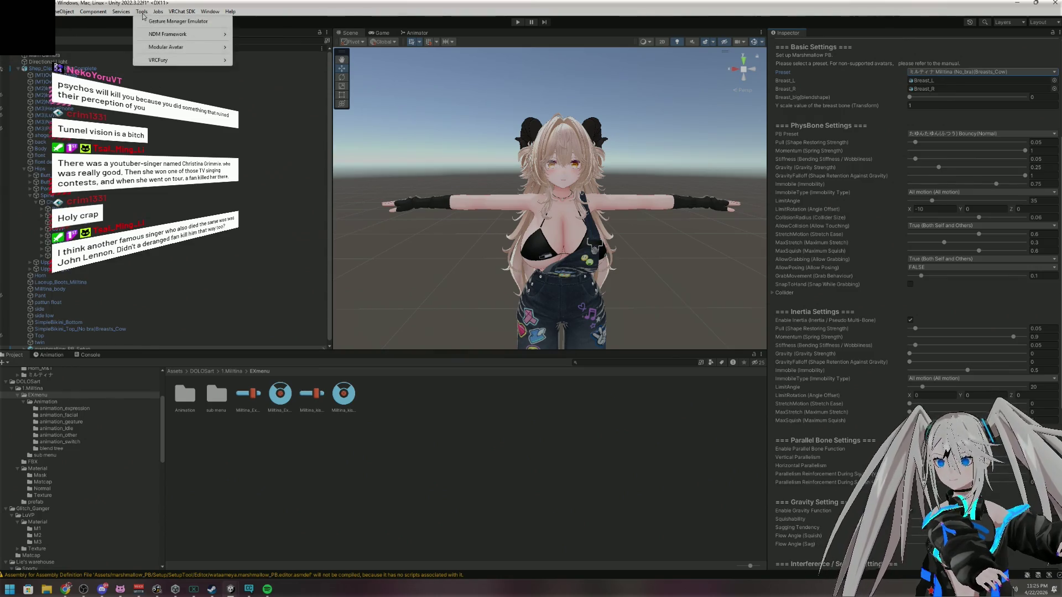
left_click(184, 23)
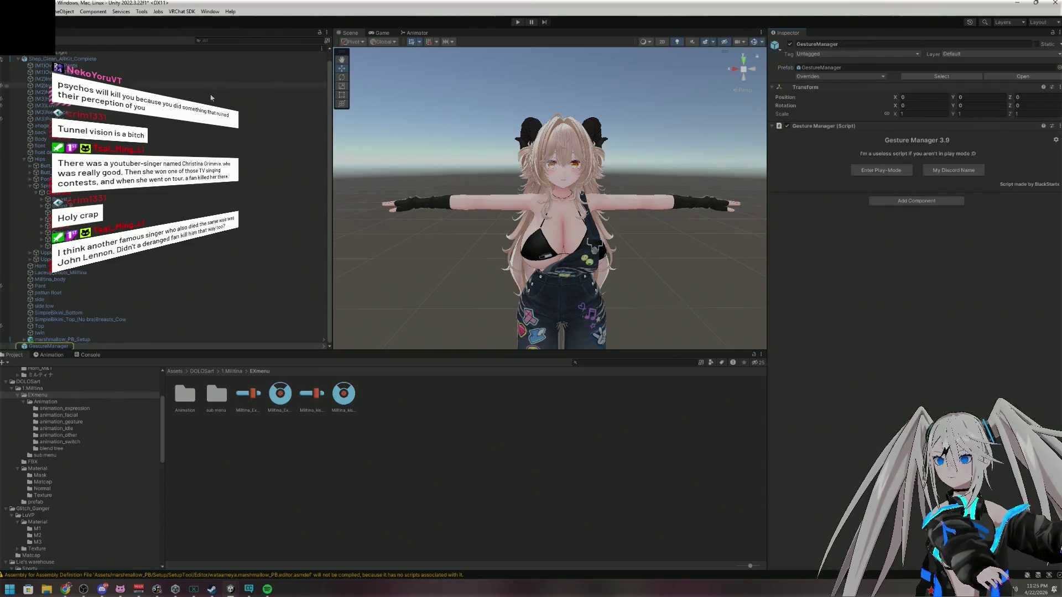
left_click(259, 240)
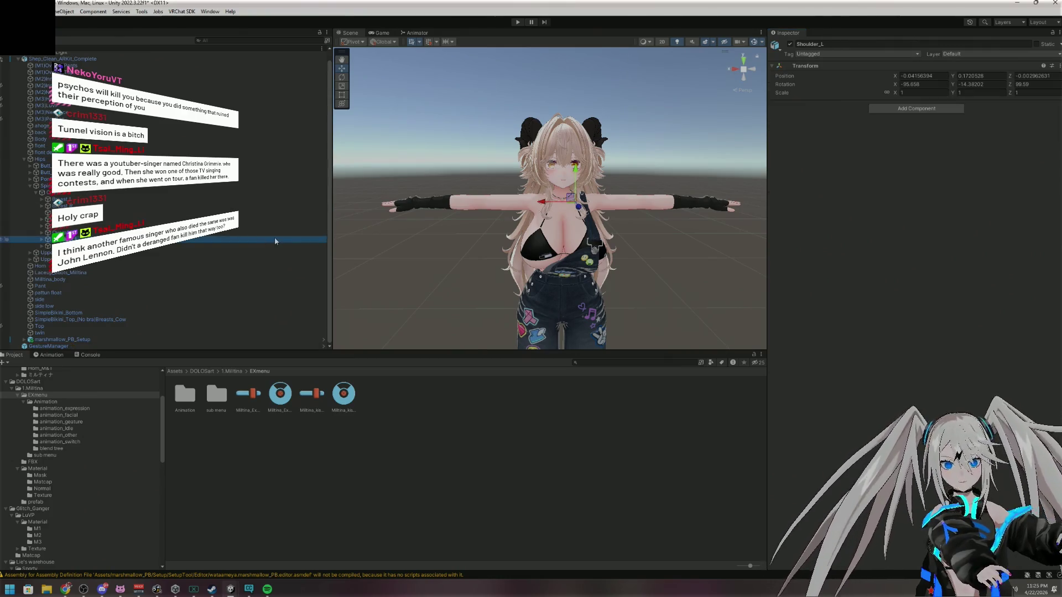
left_click(127, 59)
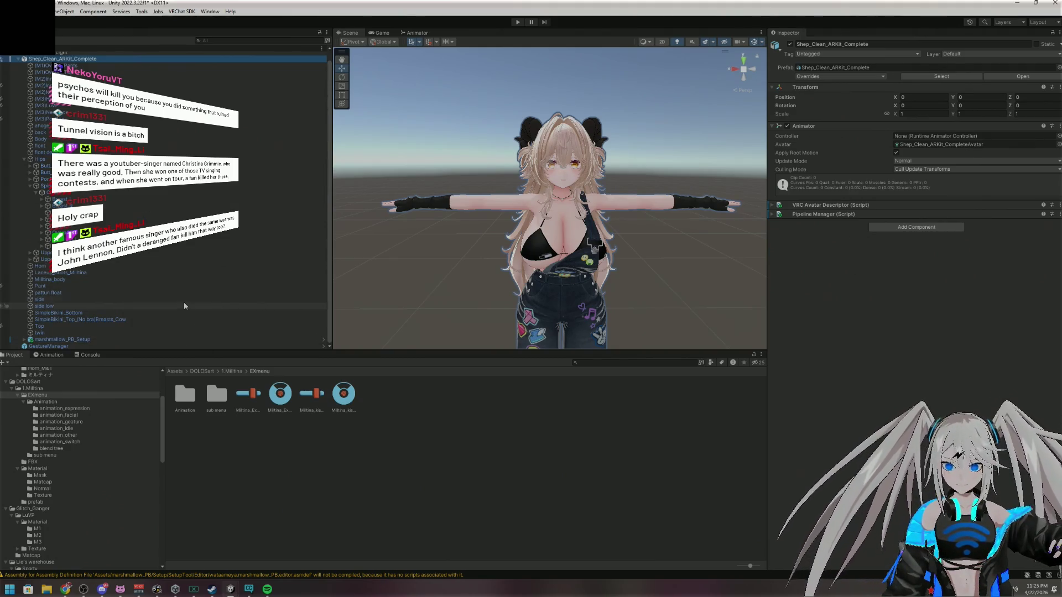
scroll(186, 252, "up", 1)
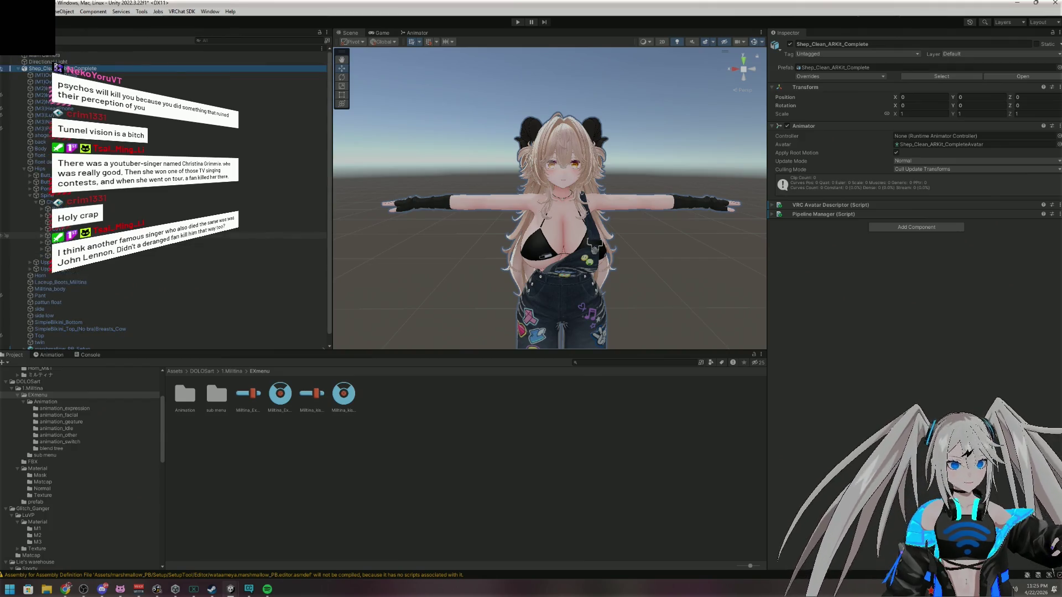
scroll(115, 294, "down", 1)
left_click(62, 339)
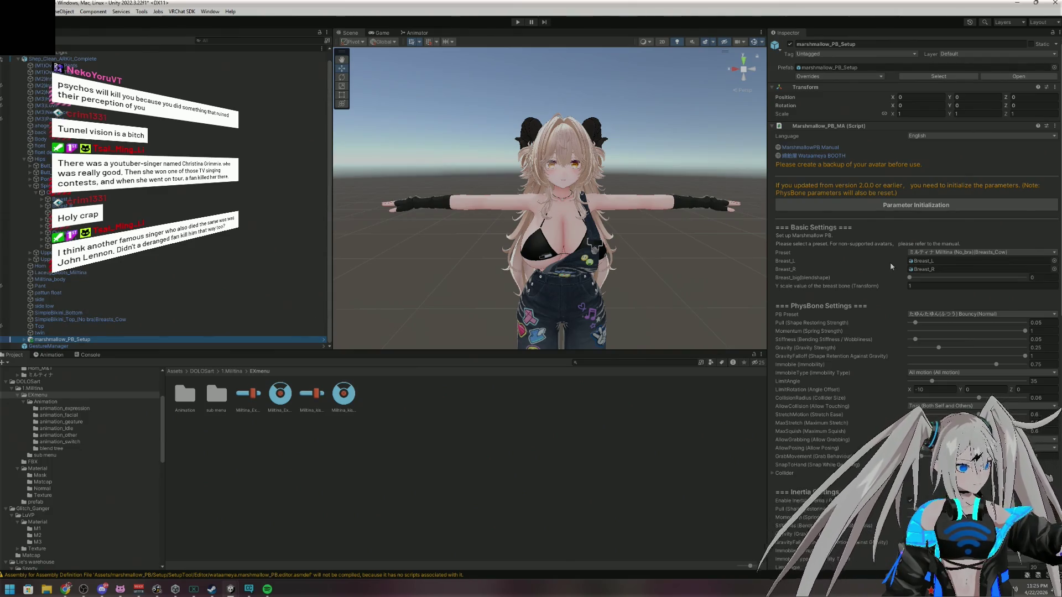
scroll(901, 282, "down", 3)
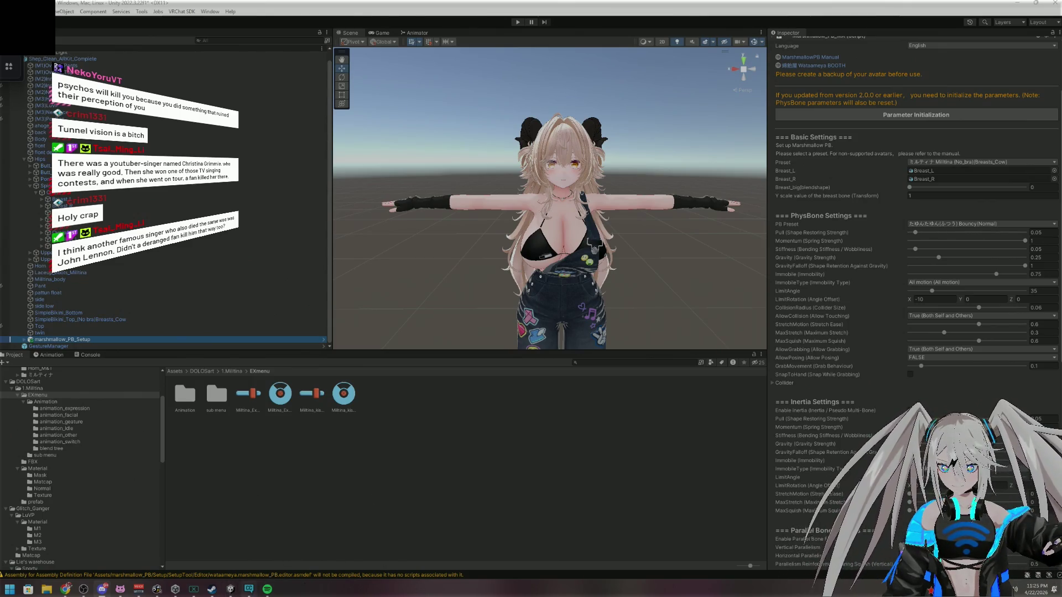
mouse_move(249, 589)
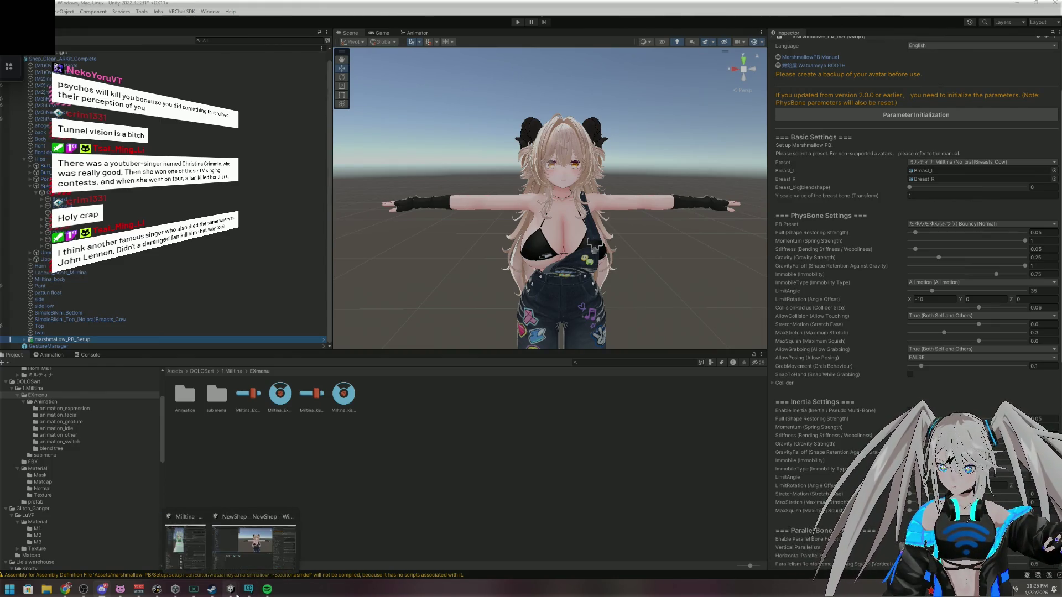
left_click(175, 591)
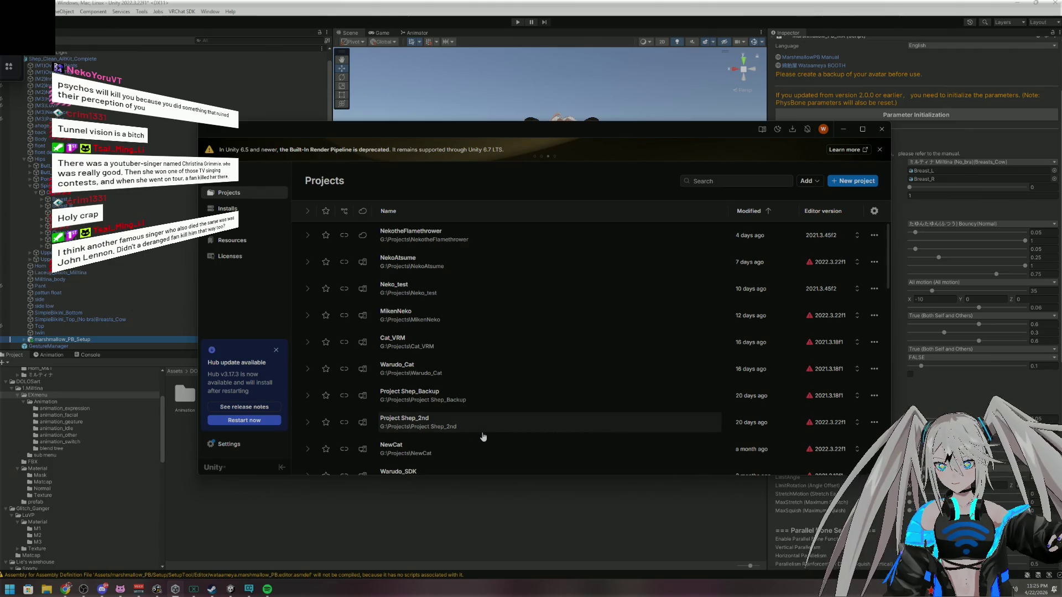
left_click(843, 129)
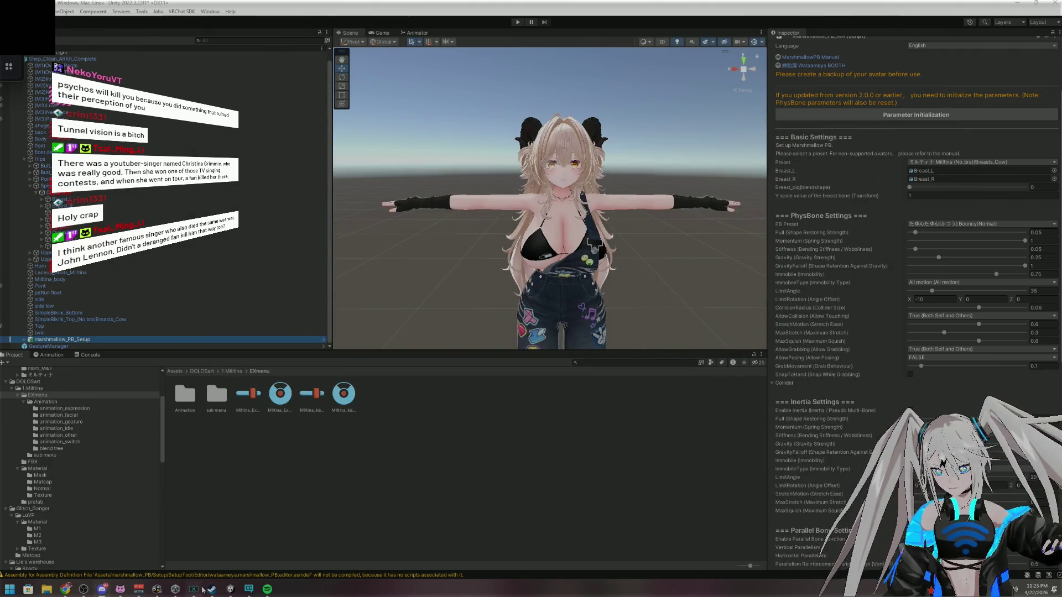
left_click(249, 589)
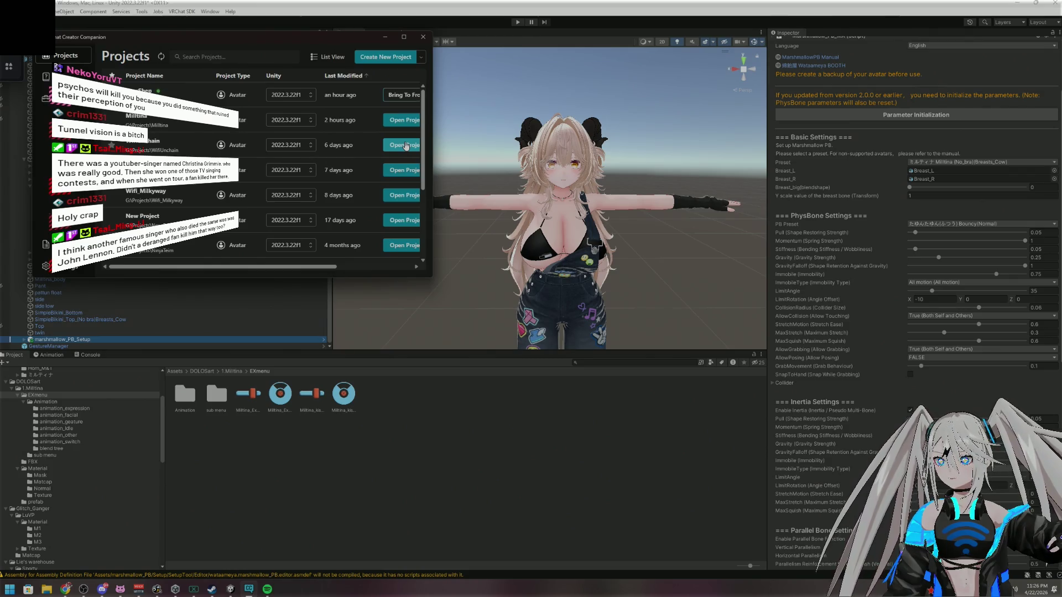
Open the WifiUnchain project in Unity from the Creator Companion
left_click(406, 145)
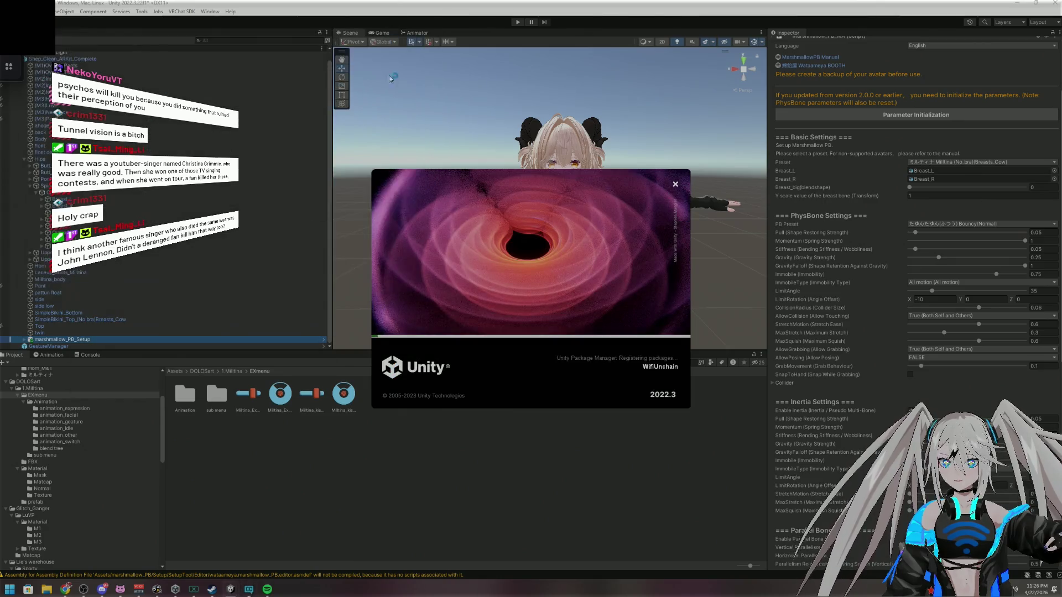
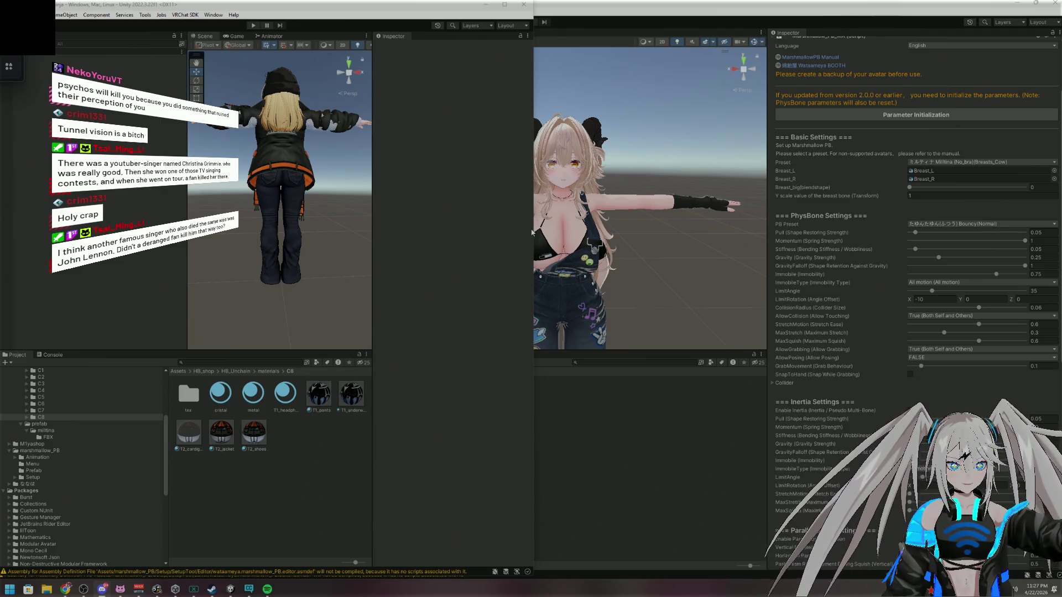
Widen the Unity editor to fill the screen and orbit to see the whole avatar
left_click_drag(534, 229, 984, 229)
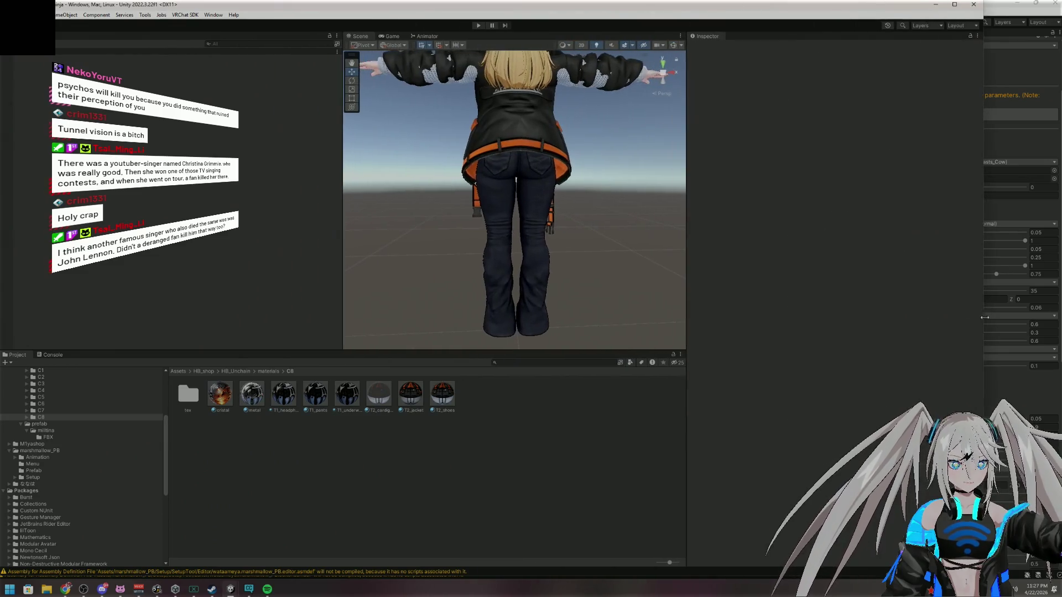
mouse_move(601, 183)
left_mouse_down()
mouse_move(413, 217)
mouse_move(650, 239)
mouse_move(582, 190)
mouse_move(640, 207)
mouse_move(429, 223)
mouse_move(437, 219)
mouse_move(418, 209)
mouse_move(486, 210)
left_mouse_up()
scroll(487, 210, "up", 5)
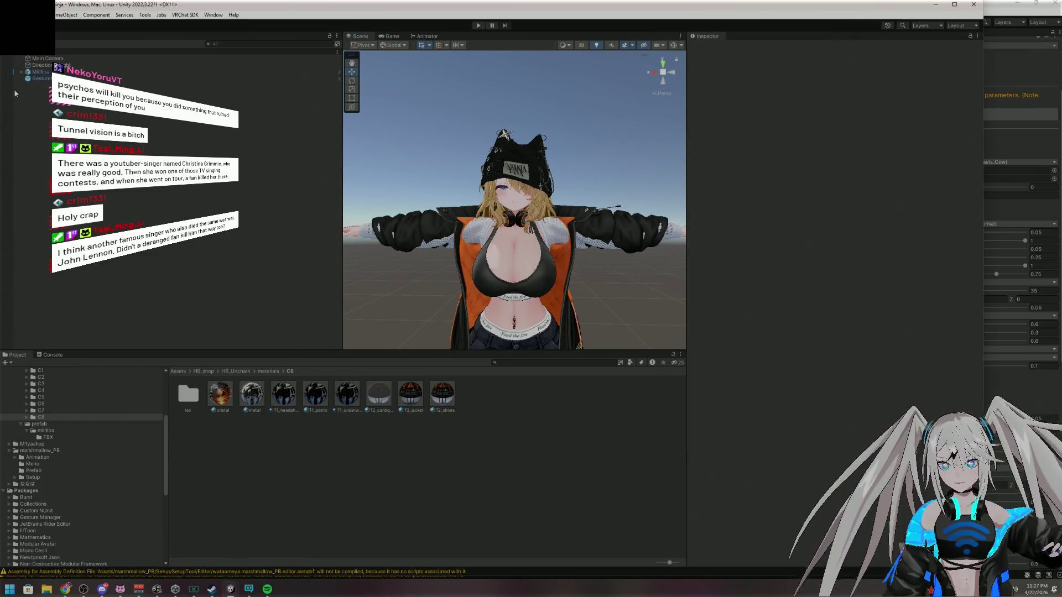
Select marshmallow_PB_Setup under Milltina and scroll its Inspector to PB Preset Setting
left_click(22, 72)
left_click(55, 112)
scroll(832, 305, "down", 15)
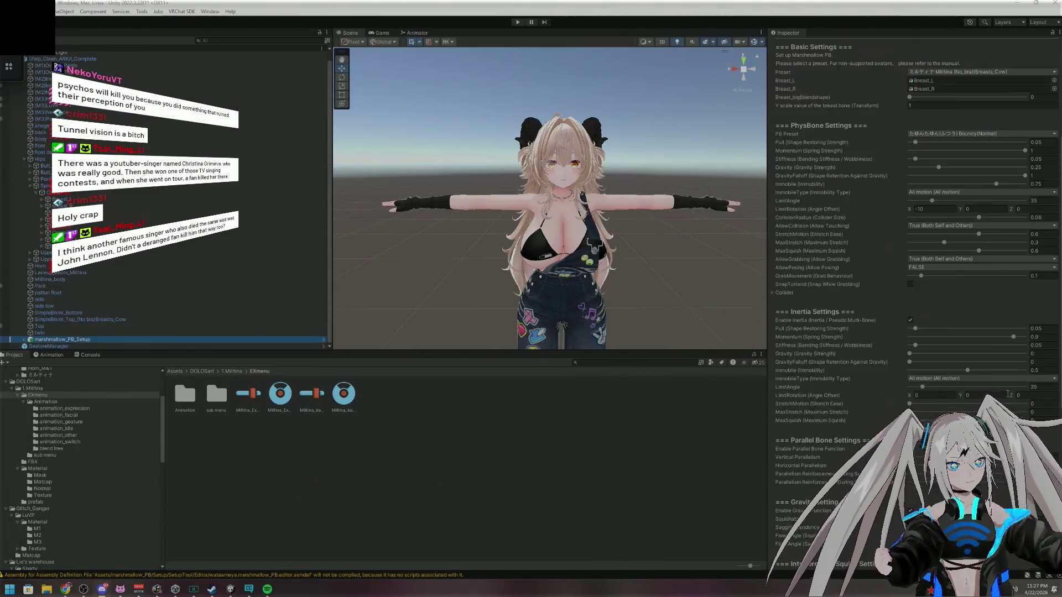
scroll(1008, 394, "down", 9)
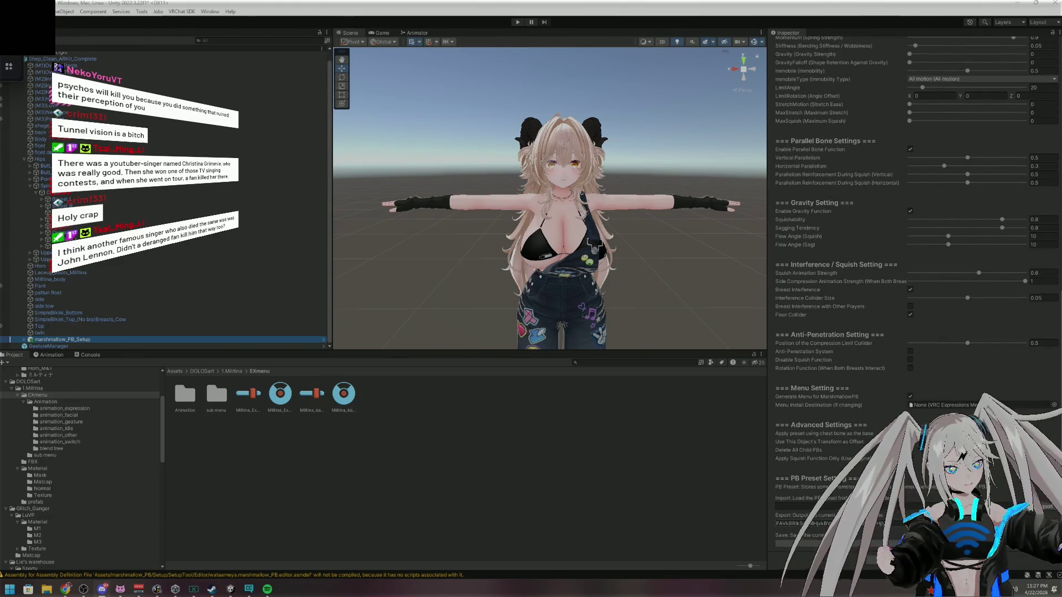
Paste the exported PB preset code into the Import field, load it, and dismiss the success message
left_click(802, 523)
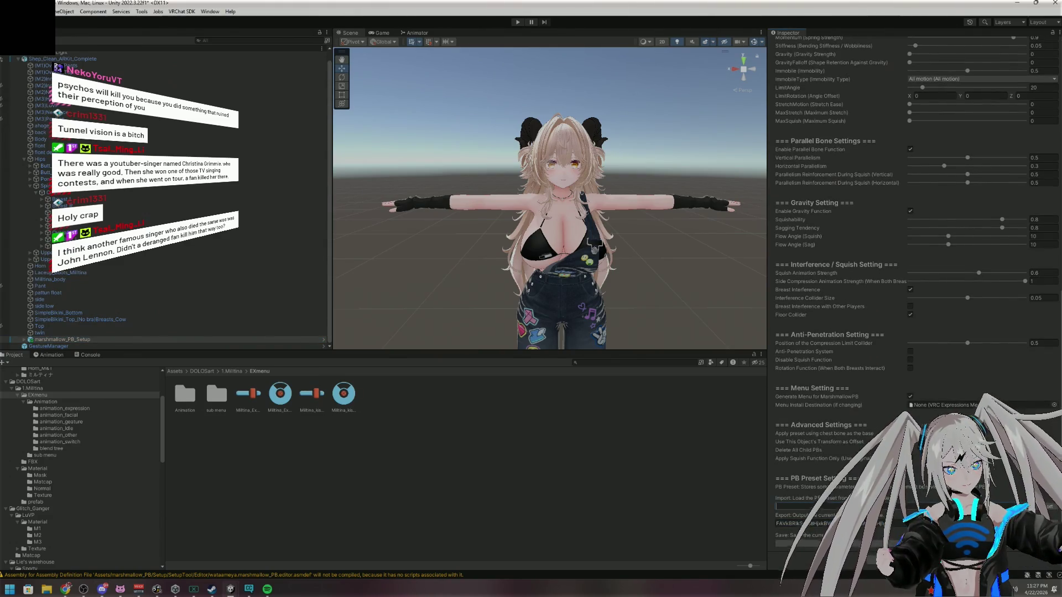
left_click(802, 506)
key("ctrl+v")
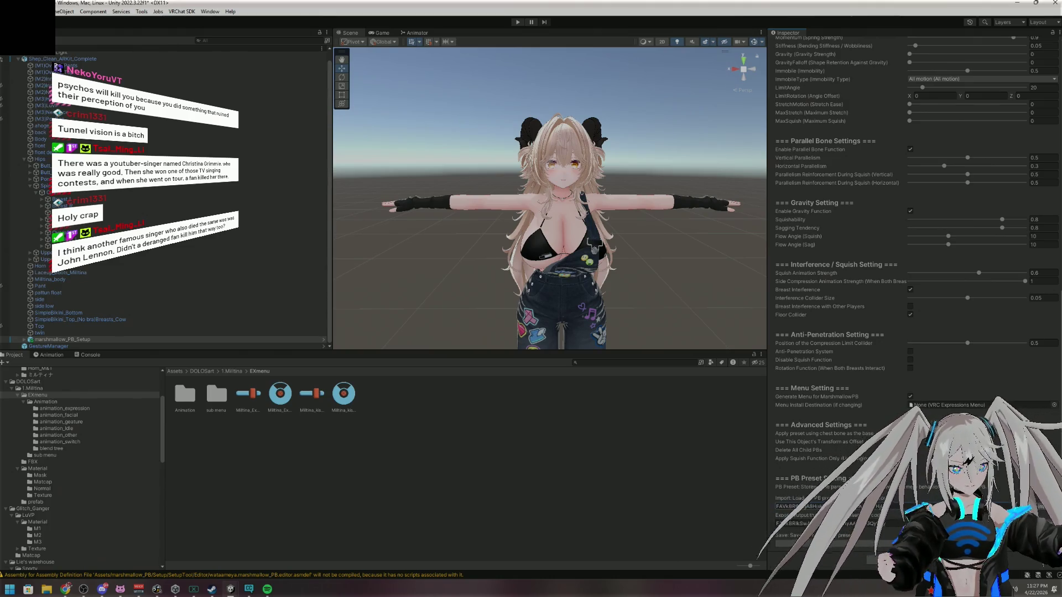
left_click(1044, 506)
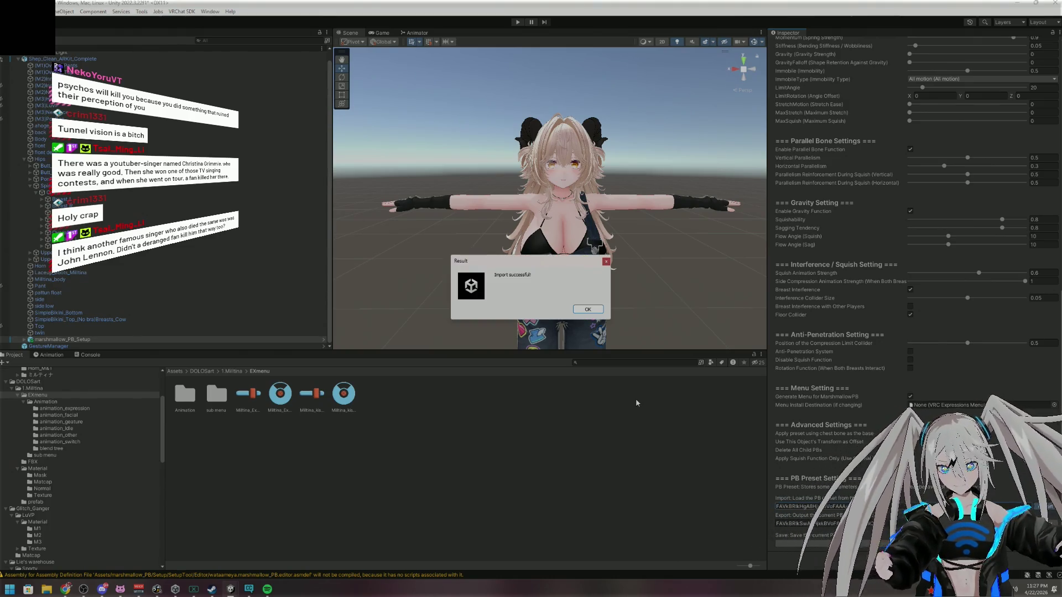
key("Return")
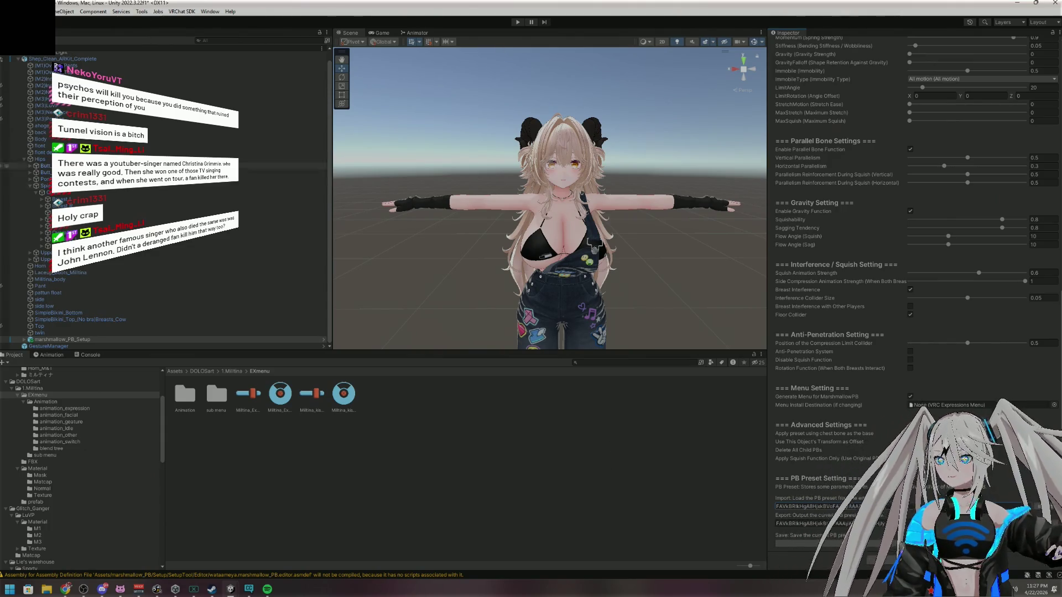
Enter play mode from GestureManager and Auto Fix textures missing mip streaming in the NDMF Console
left_click(101, 346)
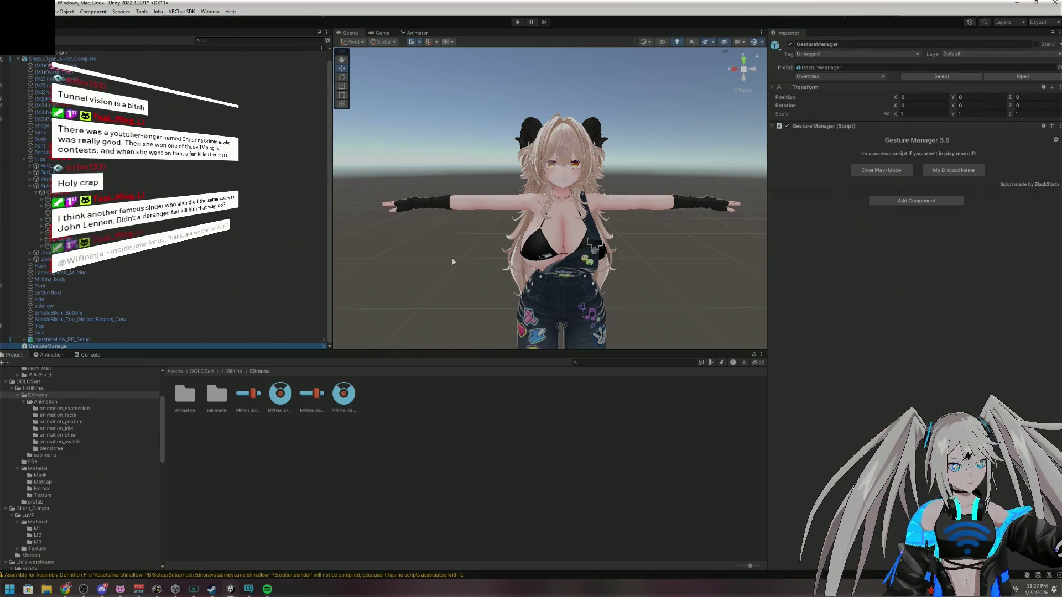
left_click(868, 172)
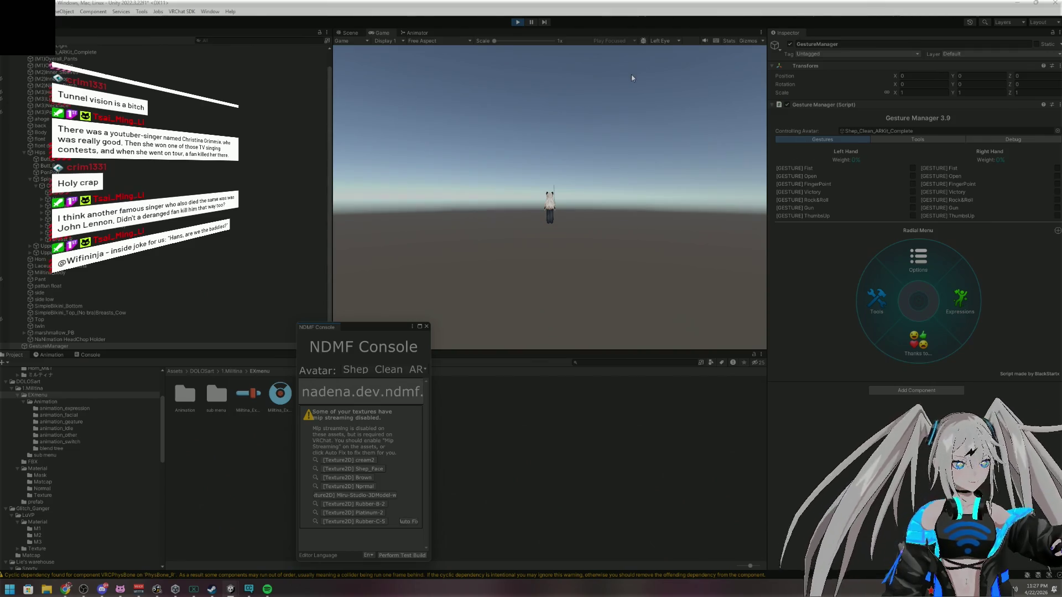
left_click(408, 522)
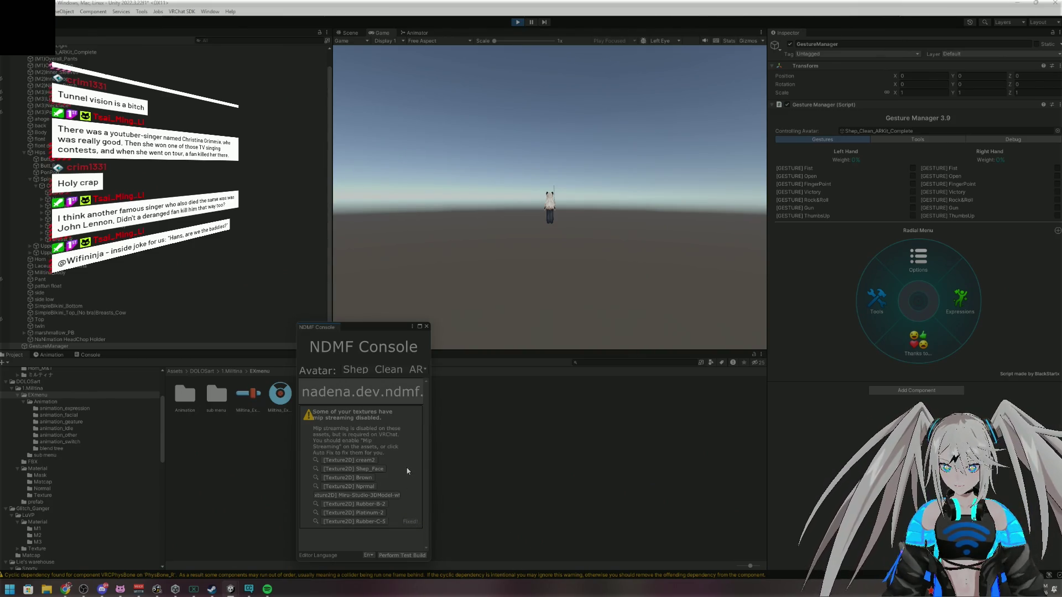
left_click(426, 327)
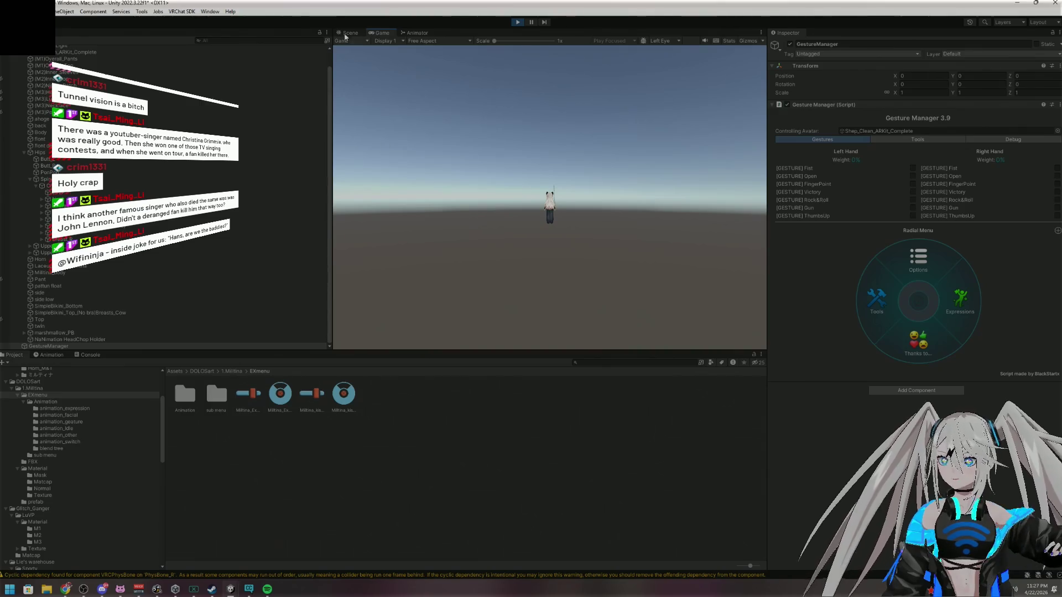
Inspect the running avatar from the side and back in Scene view, then stop play mode
left_click(348, 33)
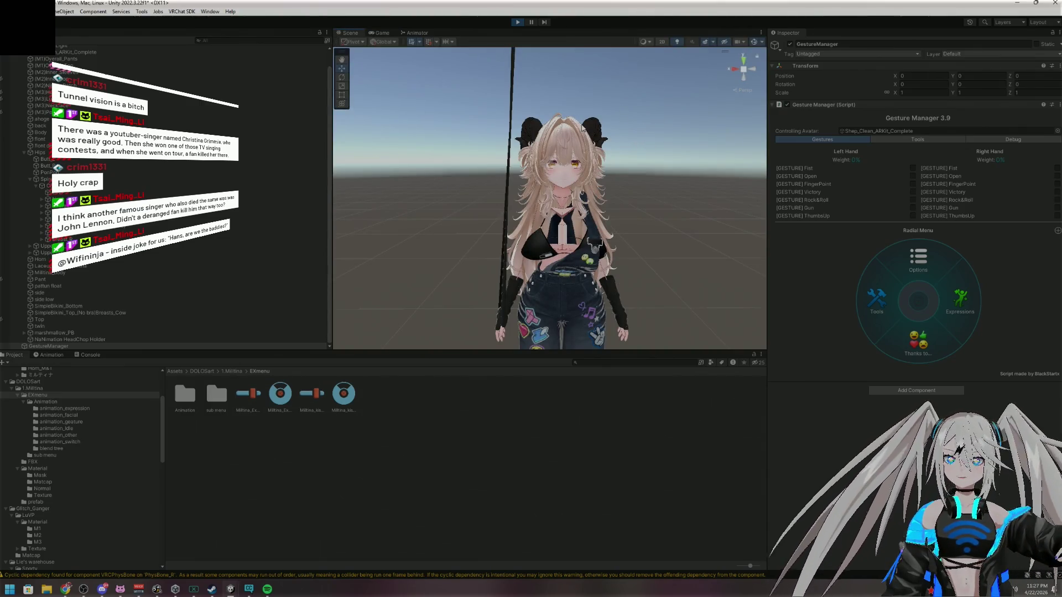
scroll(695, 186, "down", 5)
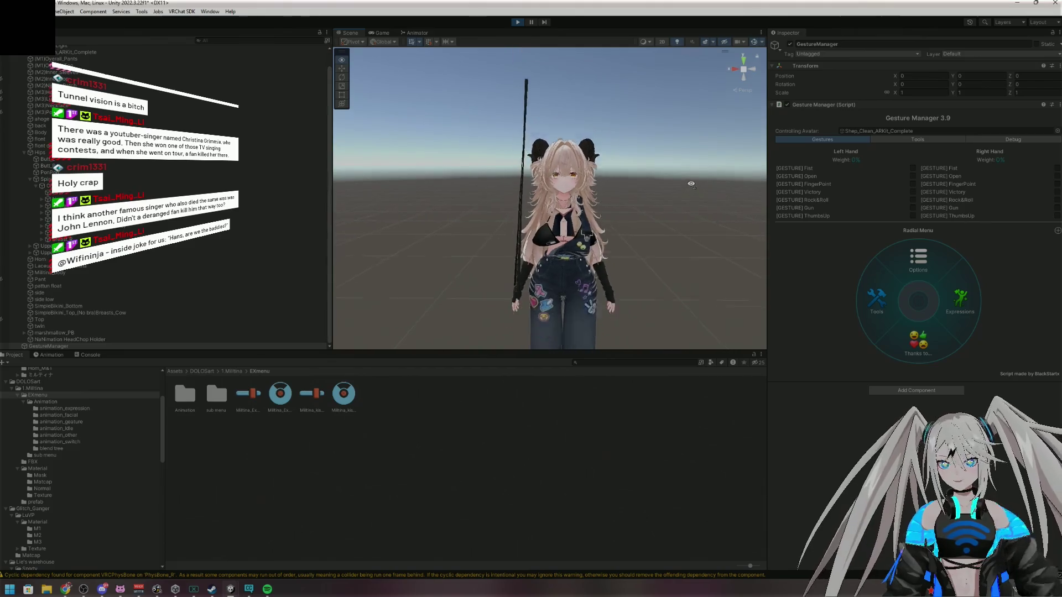
mouse_move(683, 156)
left_mouse_down()
mouse_move(852, 190)
mouse_move(887, 229)
mouse_move(640, 204)
mouse_move(708, 187)
mouse_move(714, 204)
left_mouse_up()
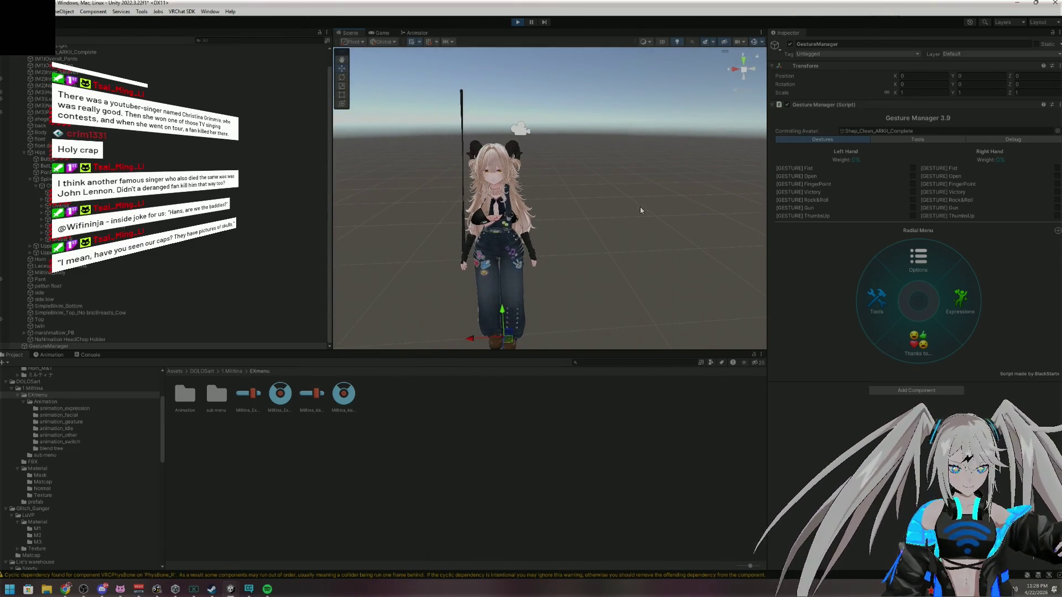
key("f")
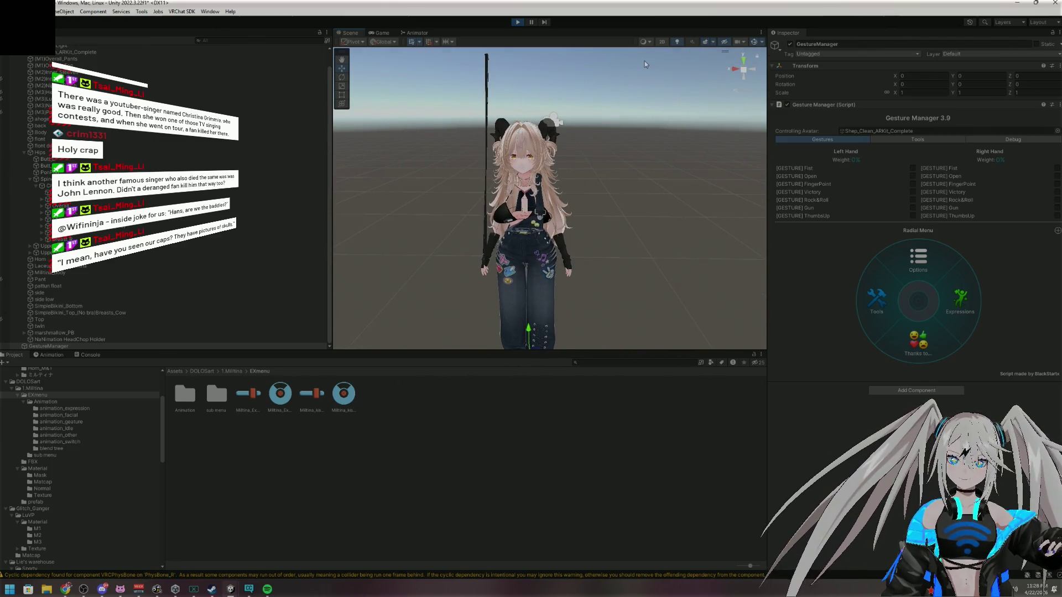
left_click(523, 23)
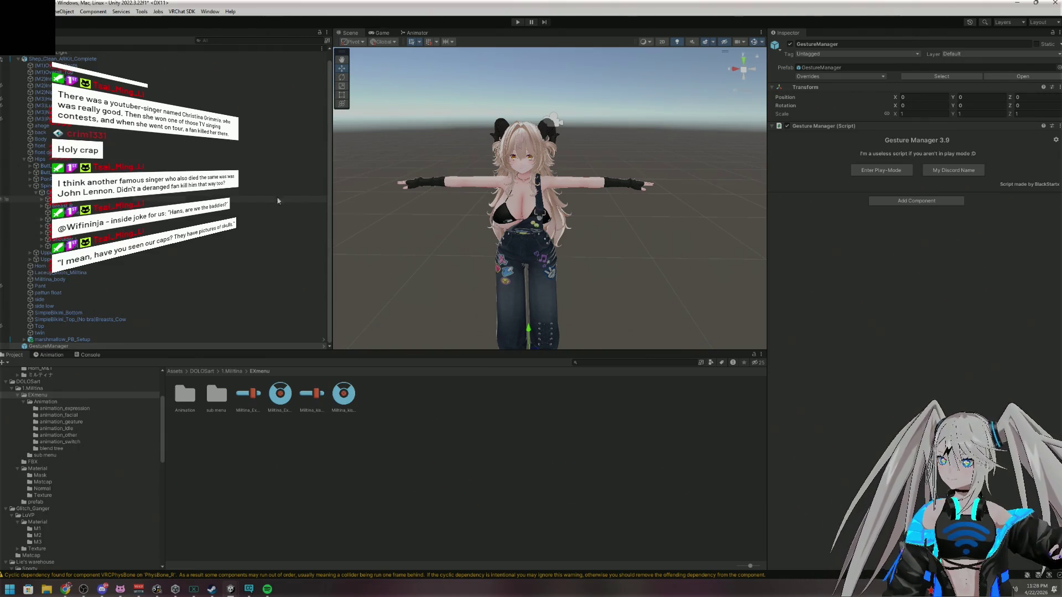
Inspect the avatar root, then the (M1)Overall_Top and (M2)Inner_Top meshes
scroll(34, 175, "up", 1)
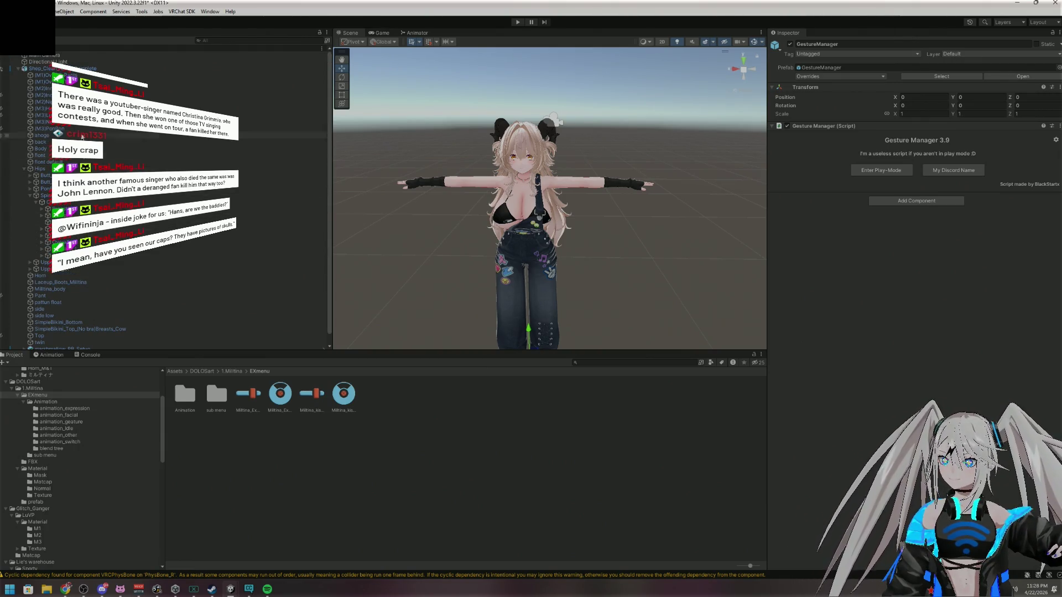
left_click(8, 68)
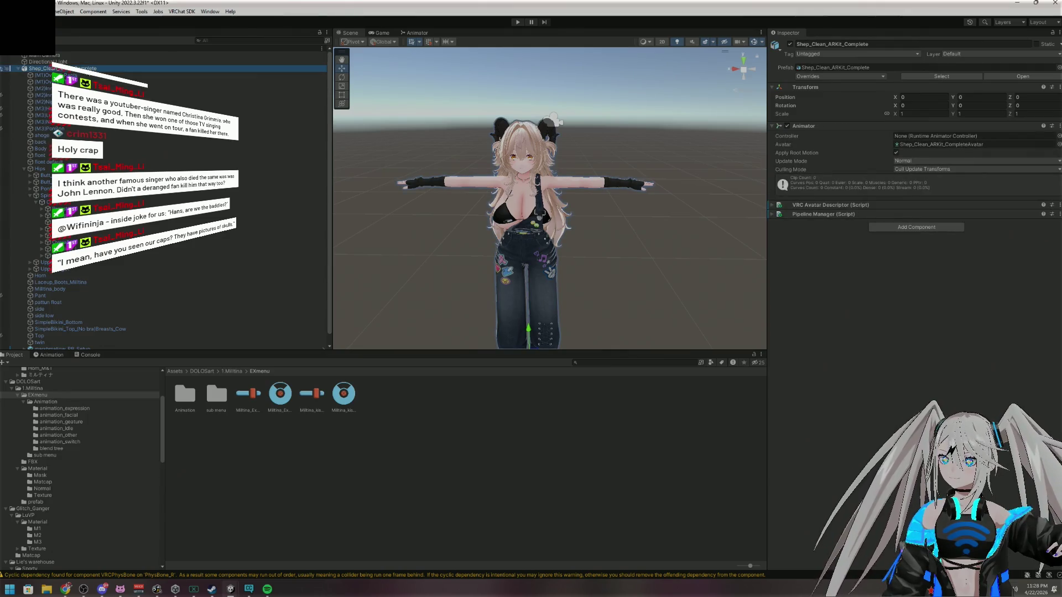
left_click(38, 82)
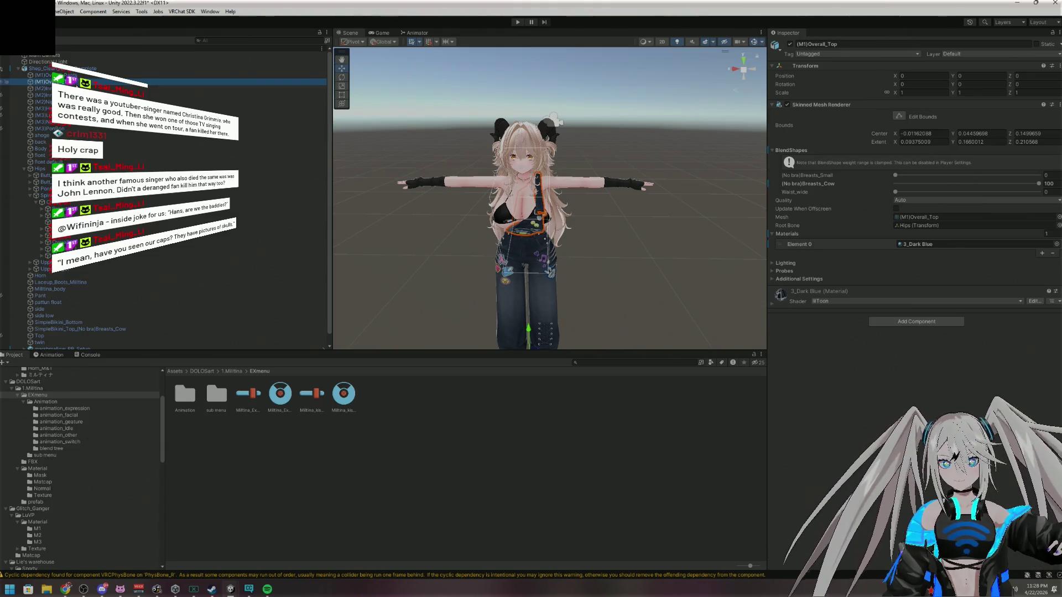
key("Down")
key("Down")
key("Down")
key("Down")
key("Down")
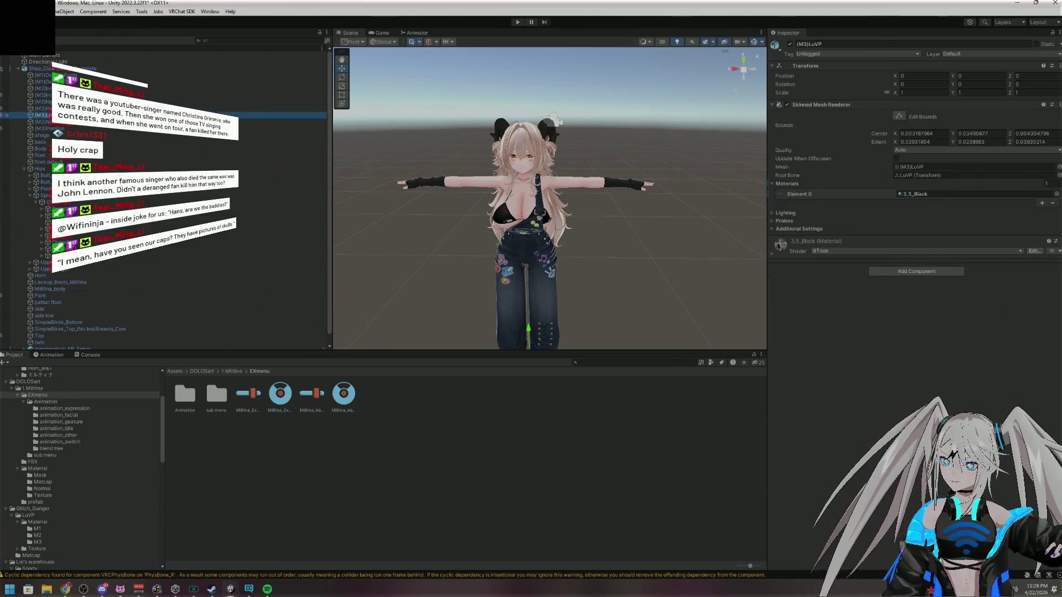
Collapse the Spine and Hips bone branches and reselect the avatar root
scroll(163, 199, "down", 1)
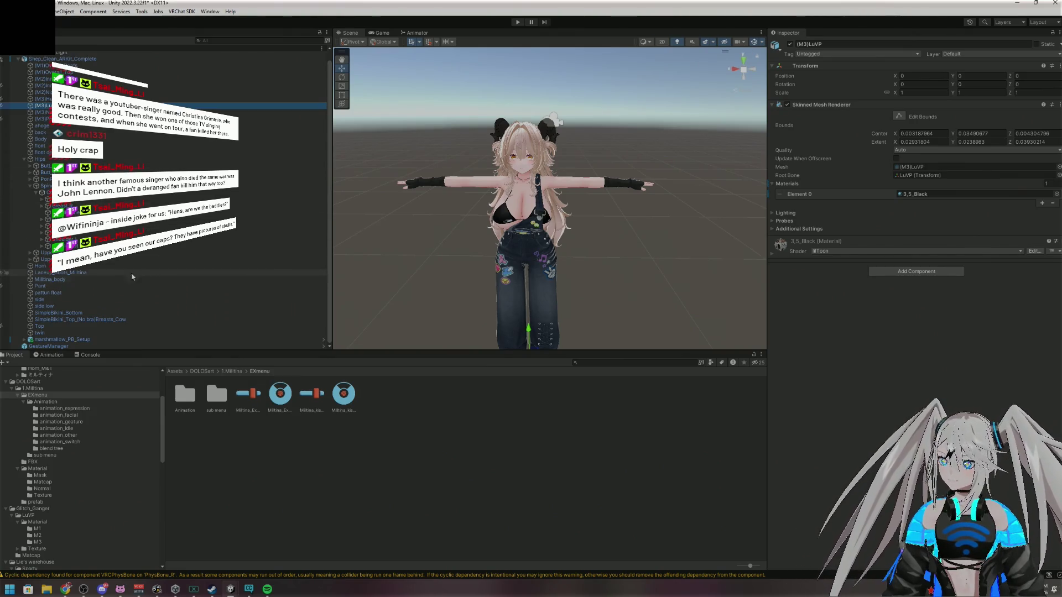
left_click(30, 187)
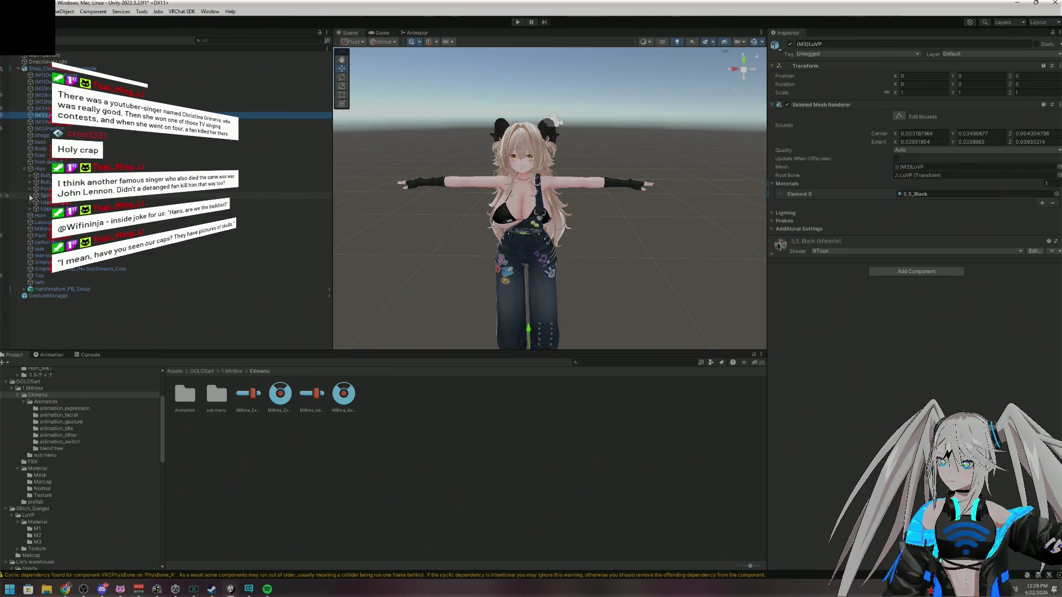
left_click(25, 169)
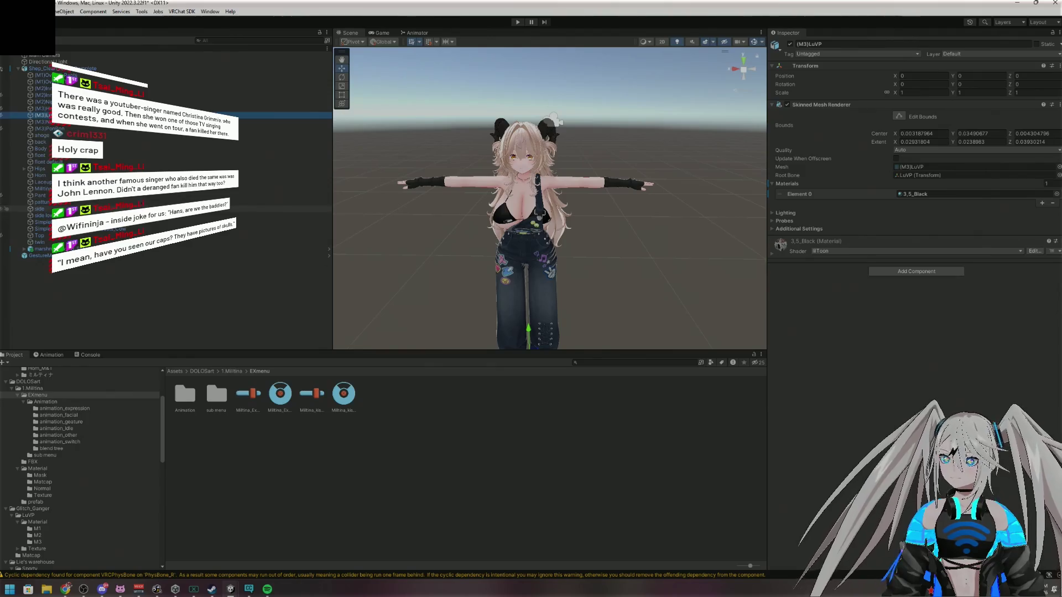
left_click(104, 69)
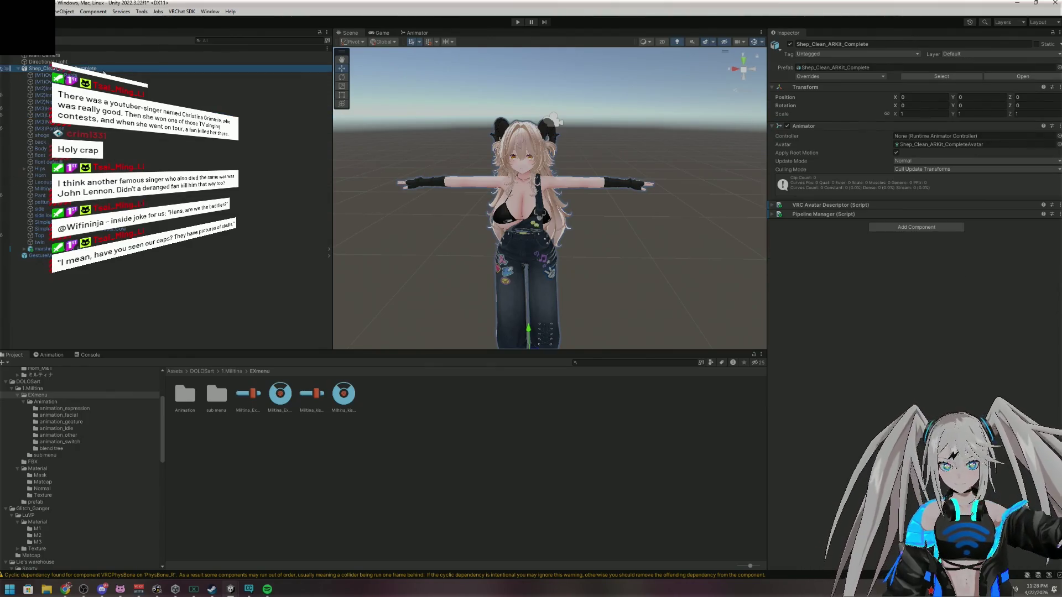
Step through the mesh objects from (M1)Overall_Pants to LuVP, Necklace, PonPon and ahoge
left_click(106, 75)
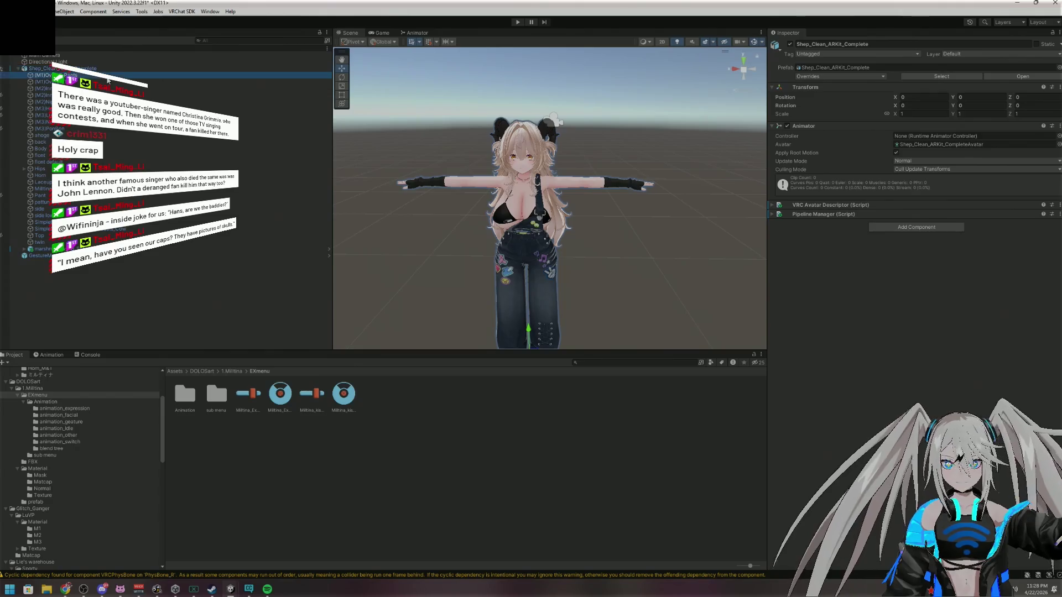
left_click(107, 83)
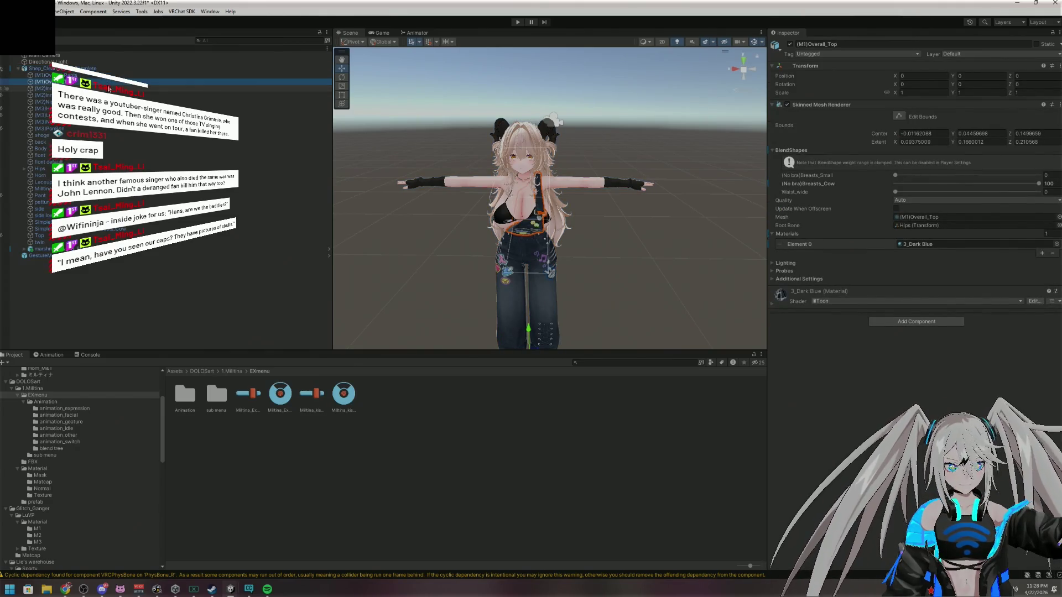
left_click(109, 95)
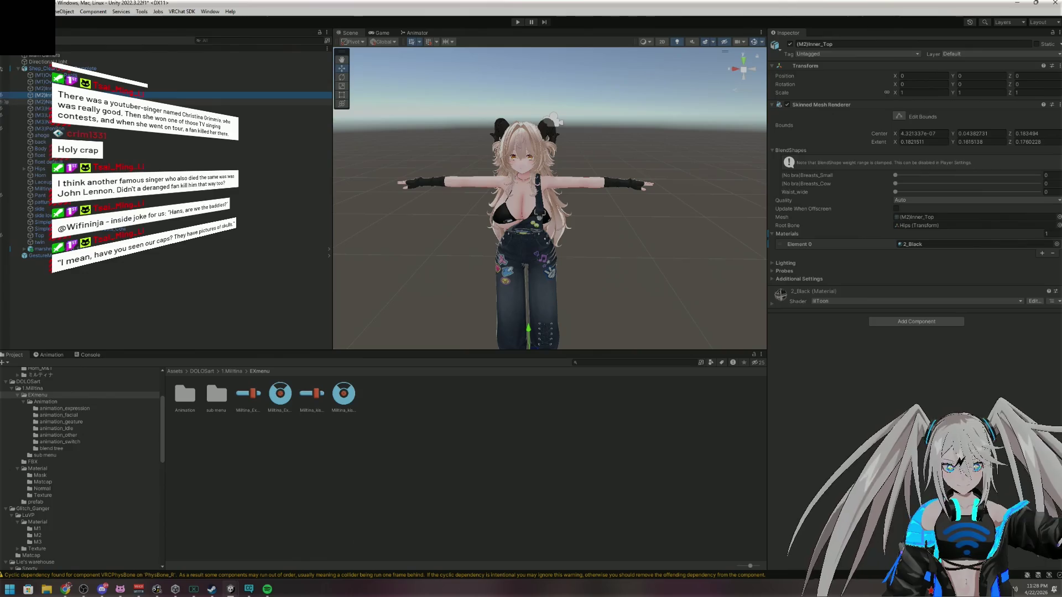
left_click(109, 102)
left_click(109, 108)
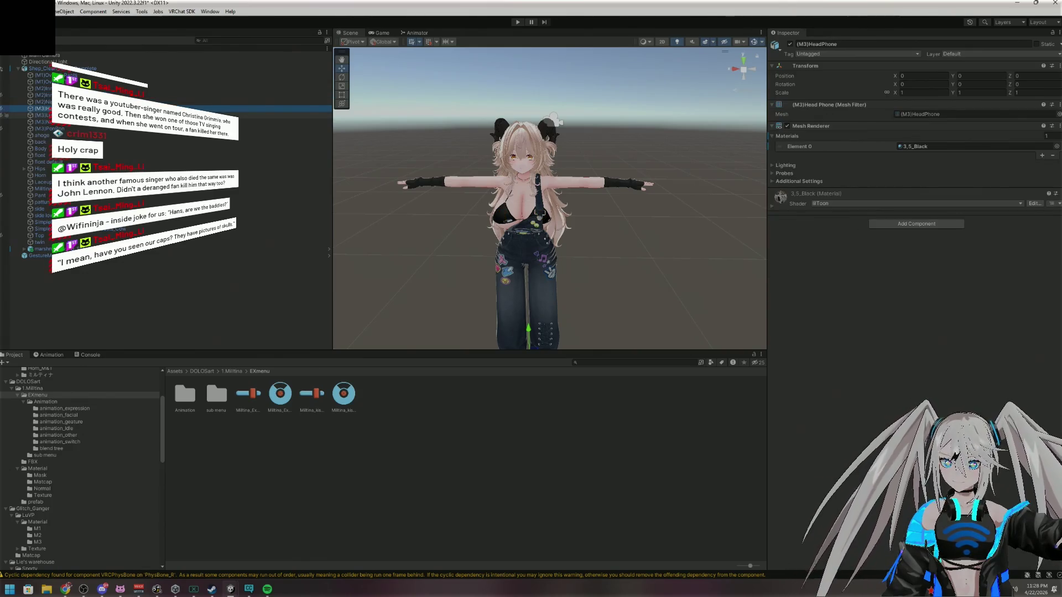
left_click(109, 115)
left_click(109, 122)
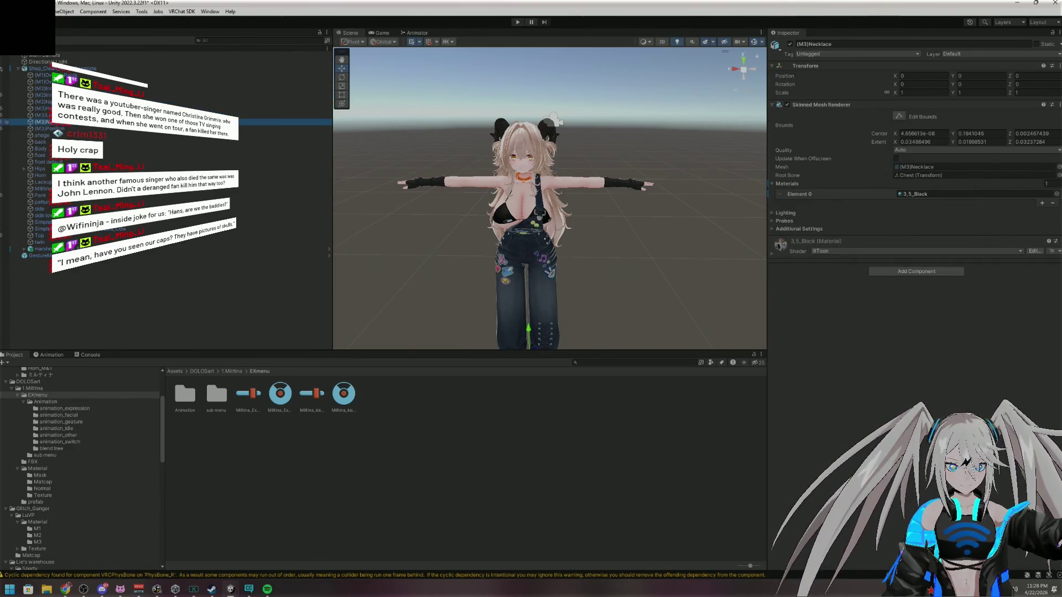
left_click(109, 128)
left_click(113, 135)
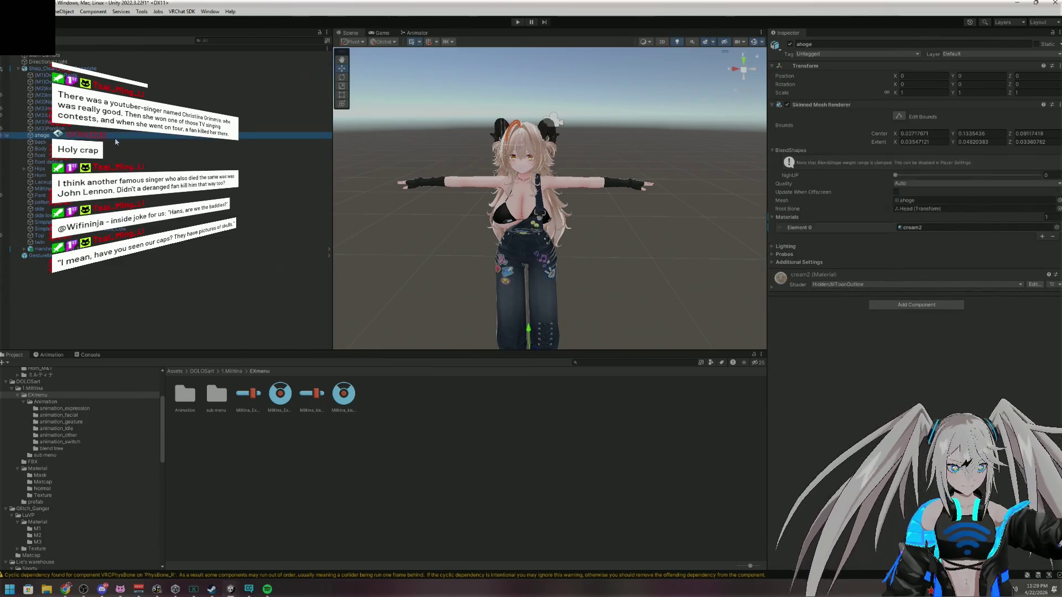
Check the back, front and Body meshes and Miltina_body's blend shapes, then reselect the avatar root
left_click(116, 142)
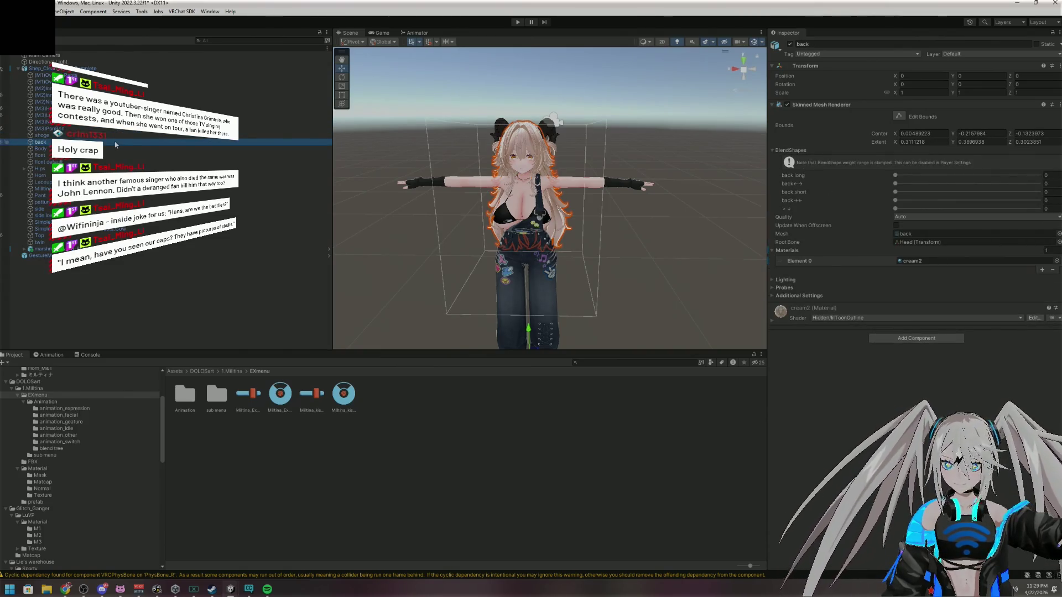
left_click(115, 149)
left_click(112, 153)
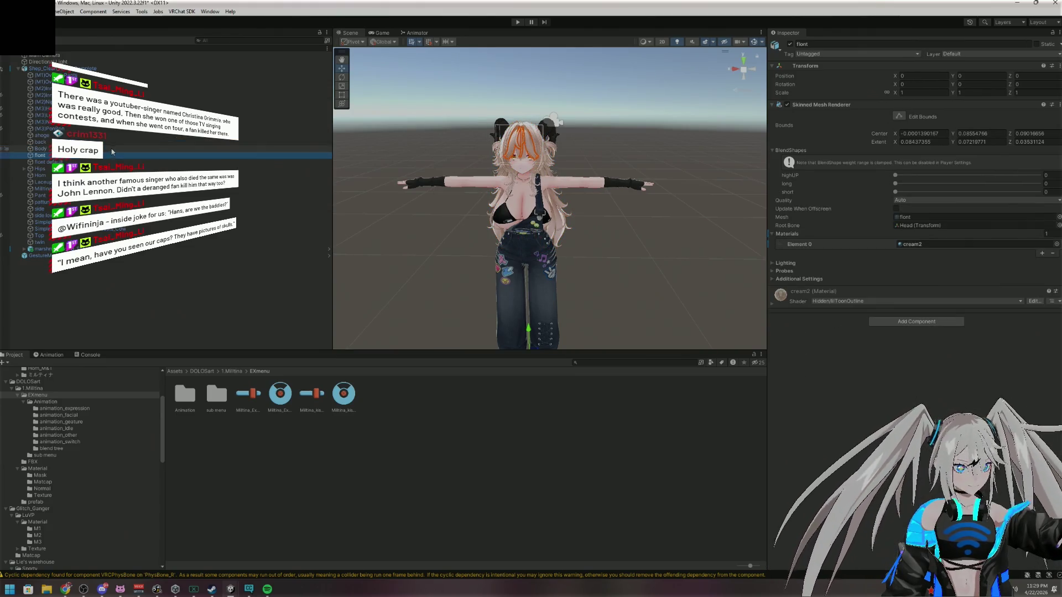
left_click(114, 148)
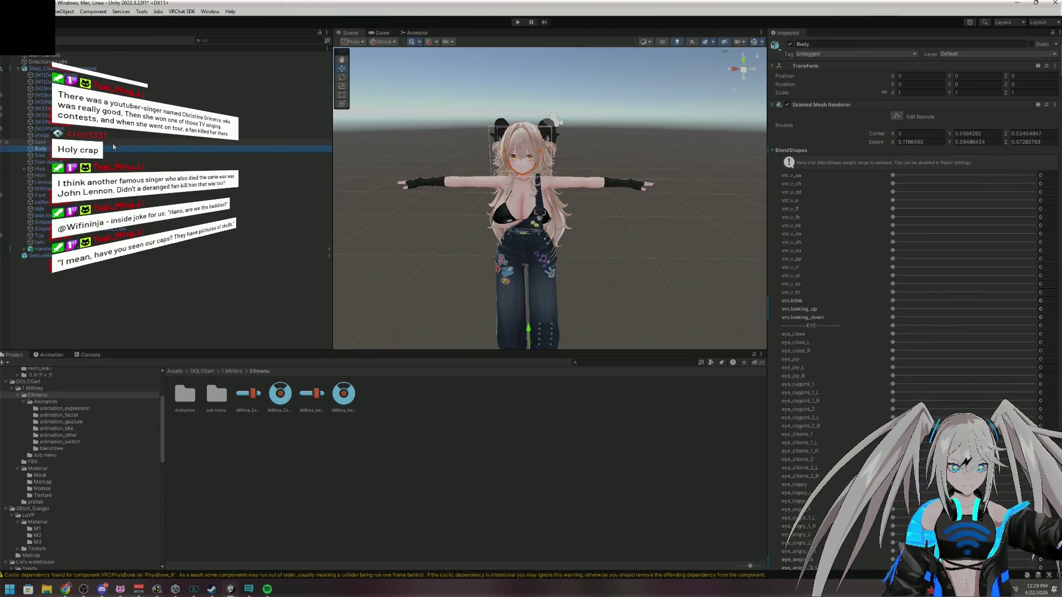
left_click(111, 189)
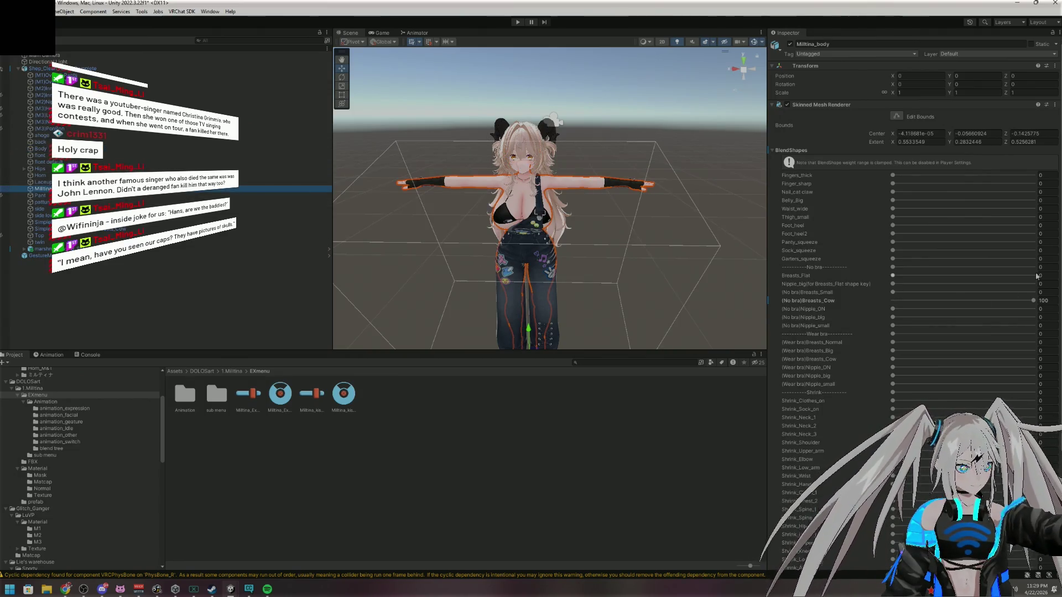
scroll(1036, 223, "down", 5)
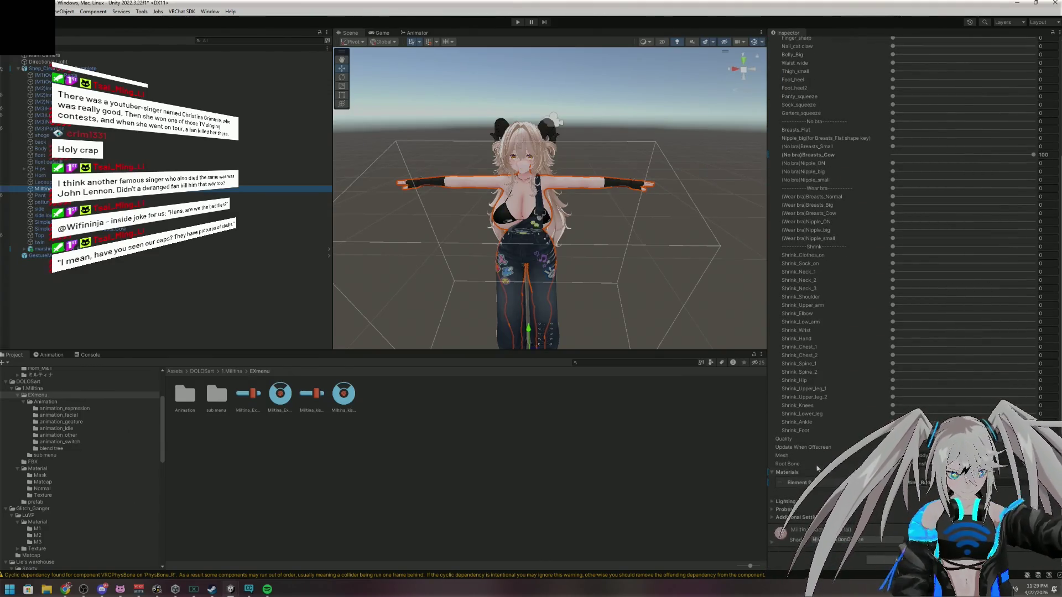
left_click(792, 517)
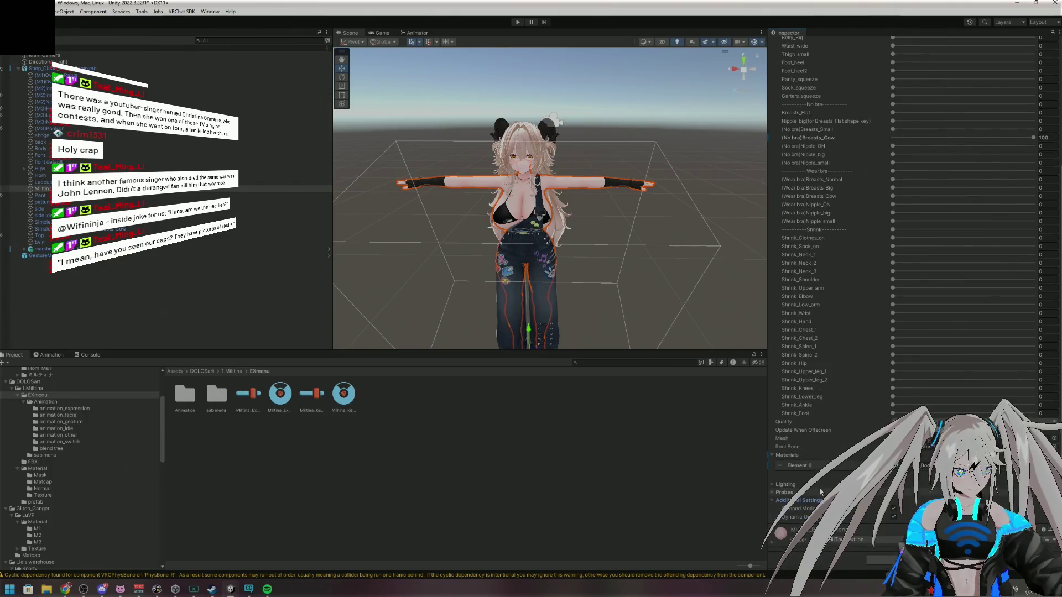
left_click(772, 501)
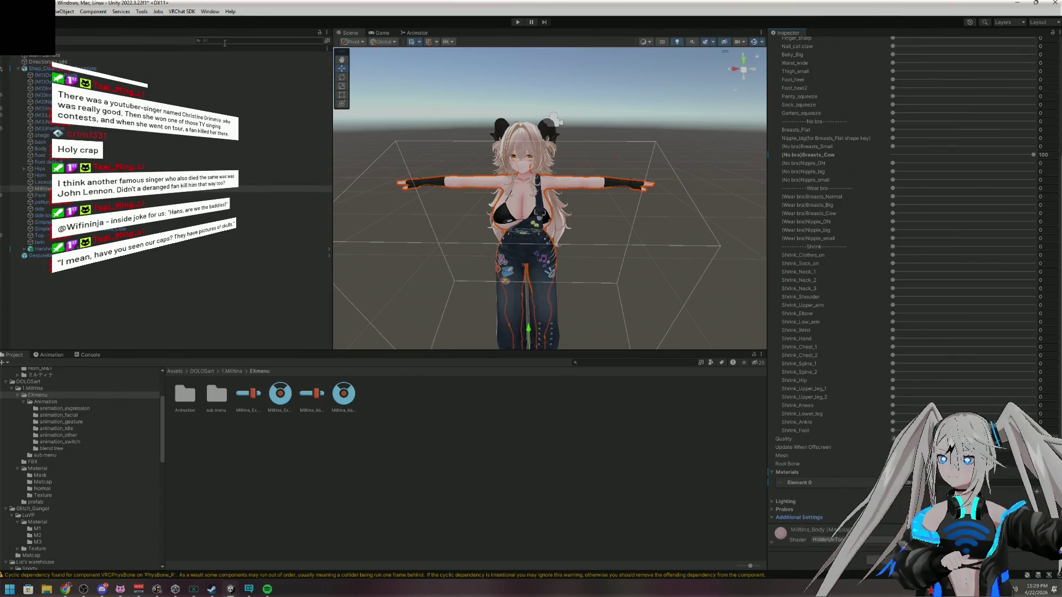
left_click(140, 69)
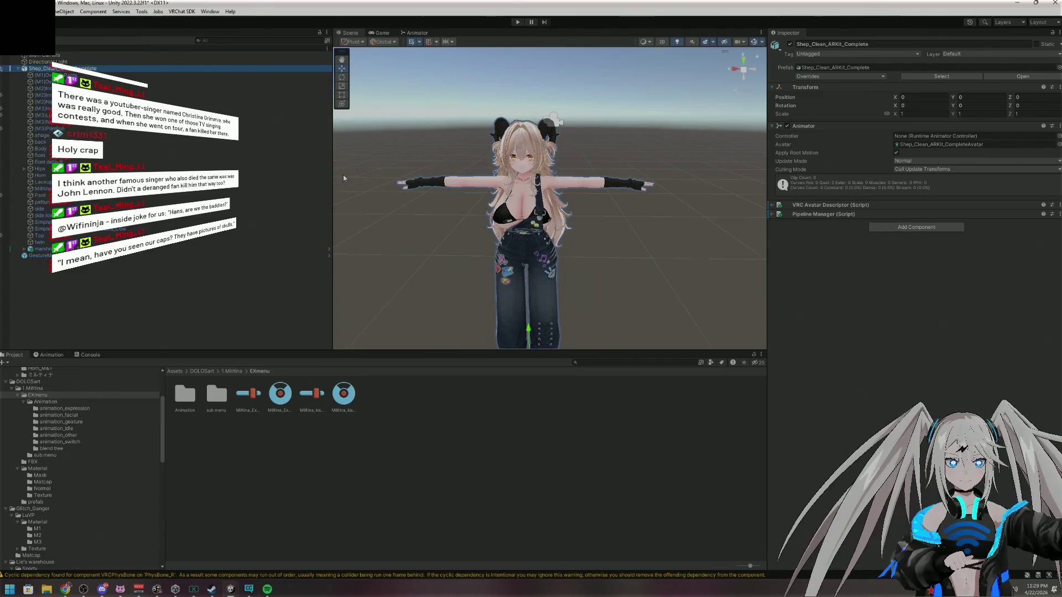
Search Add Component for 'MA' components, then switch to the other Unity project window
left_click(889, 228)
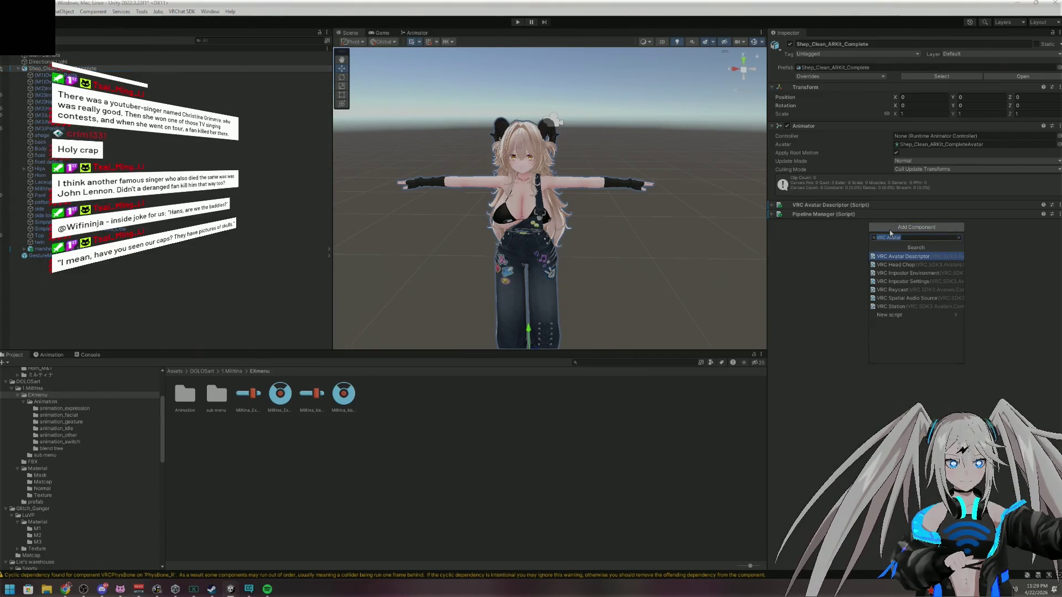
key("BackSpace")
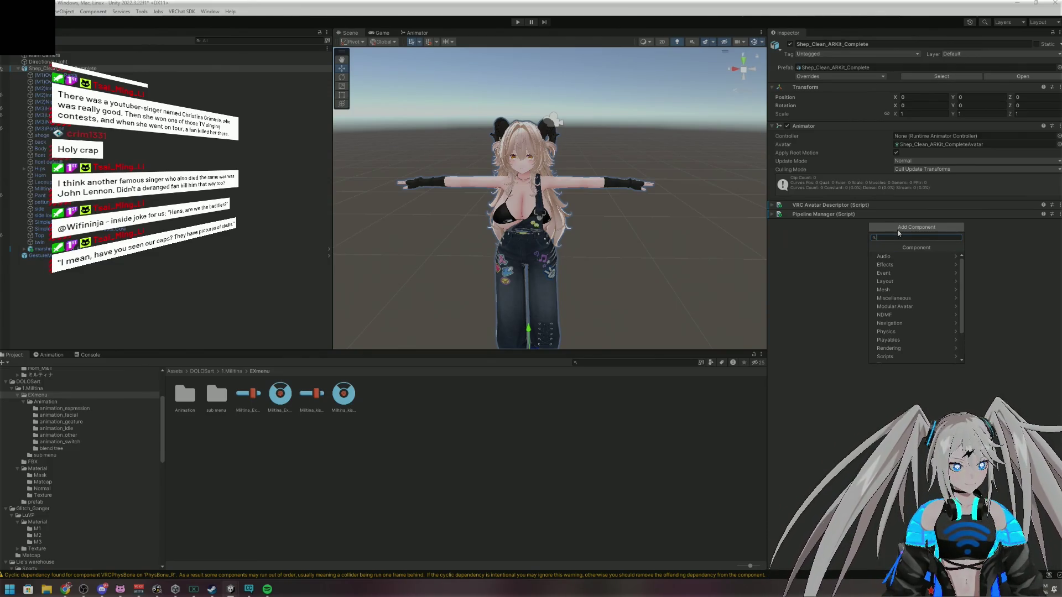
type("Mod")
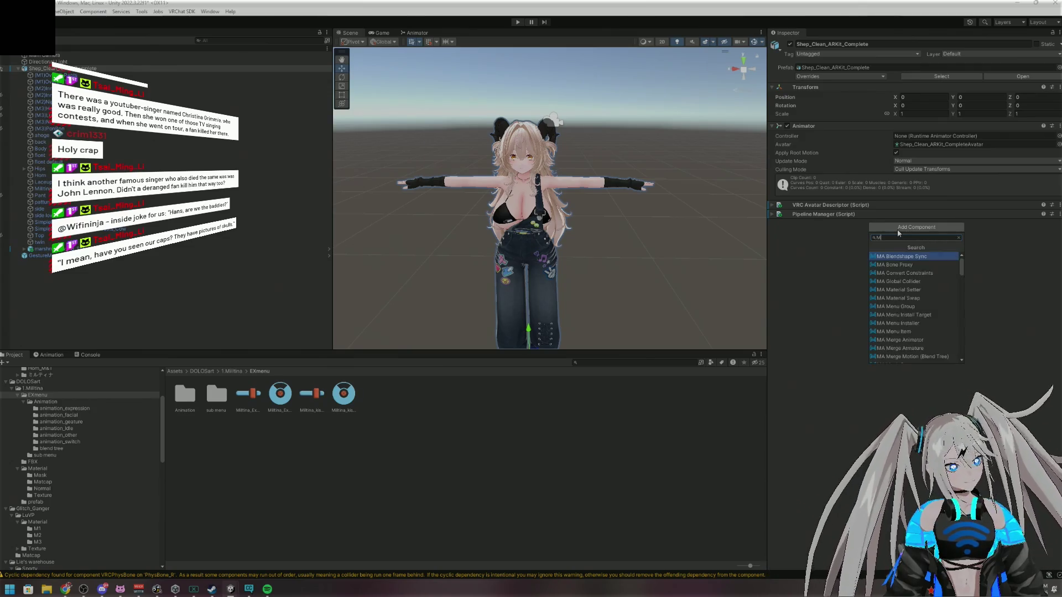
key("BackSpace")
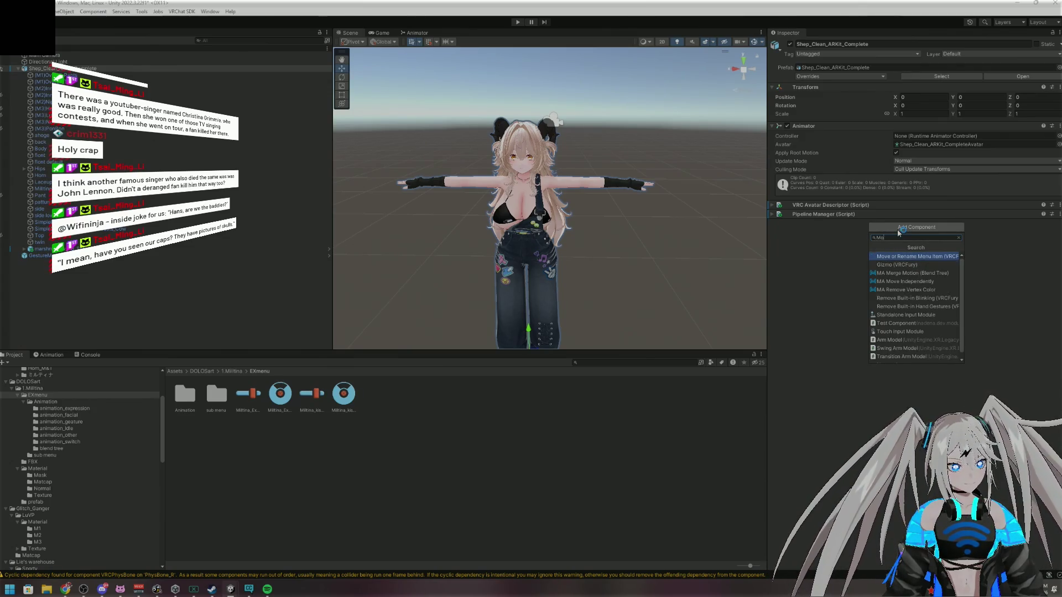
type("d")
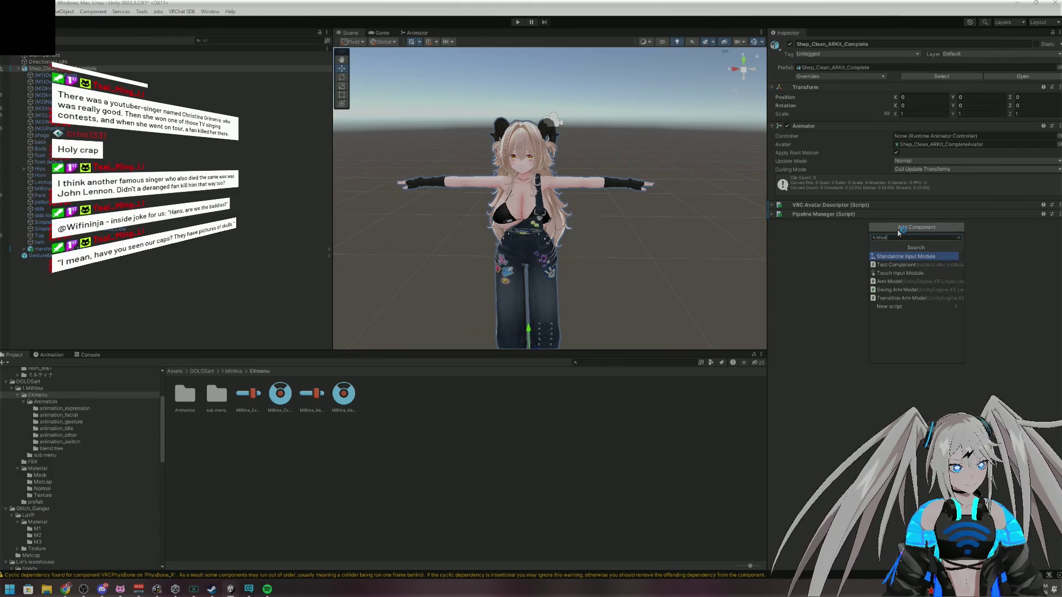
key("BackSpace")
key("BackSpace")
key("BackSpace")
type("MA")
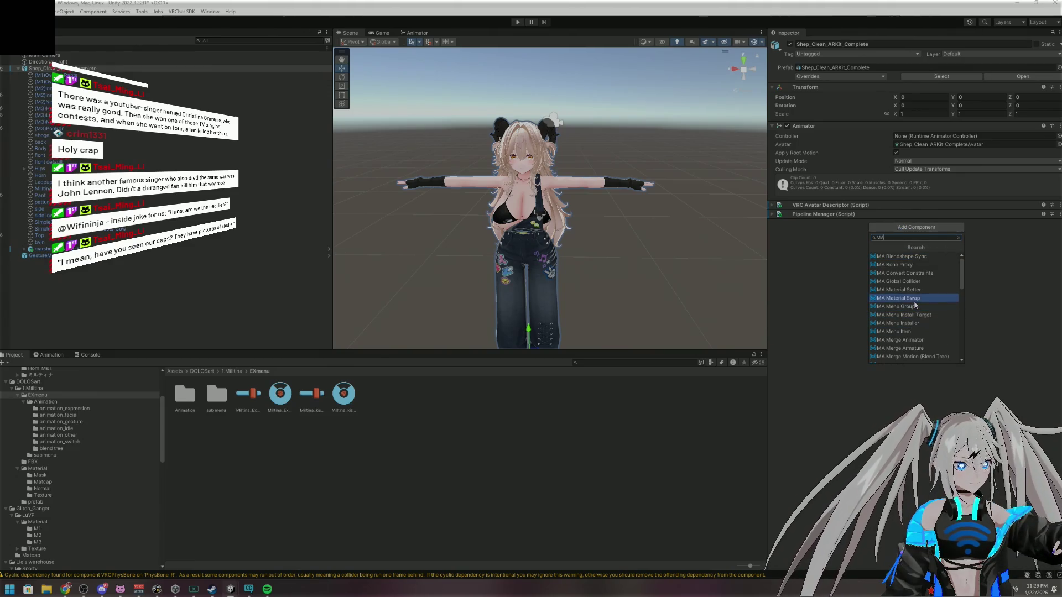
scroll(915, 305, "down", 3)
scroll(916, 305, "down", 3)
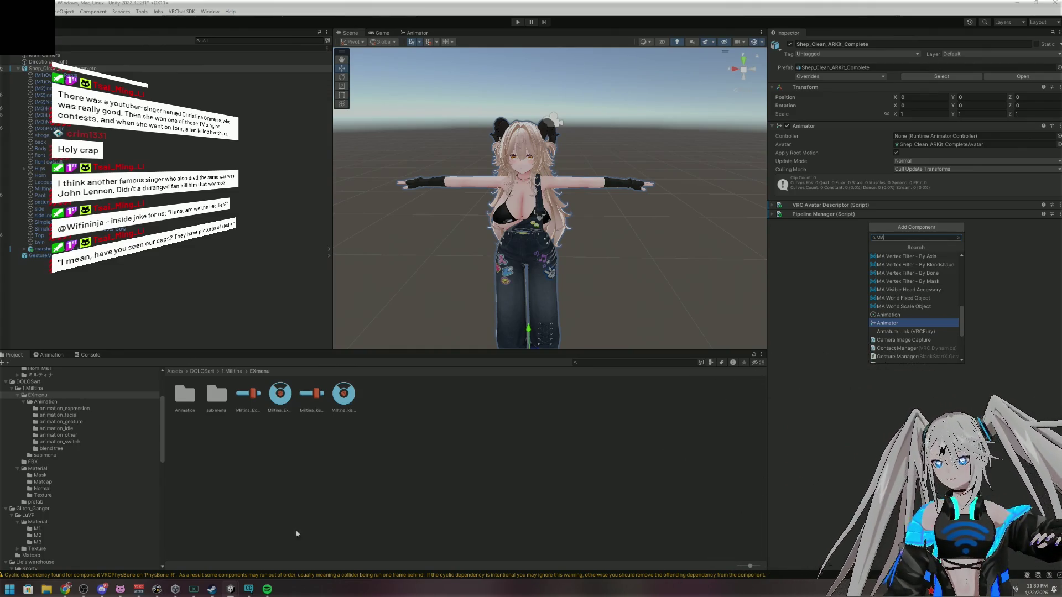
mouse_move(249, 592)
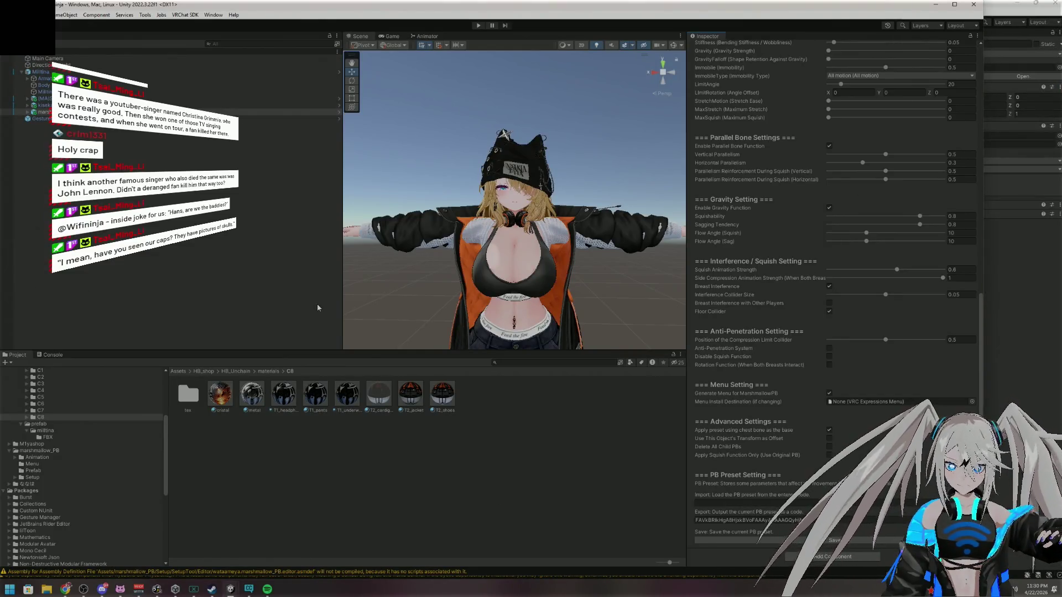
Review Milltina's Avatar Descriptor lower body options and Playable Layers
left_click(93, 73)
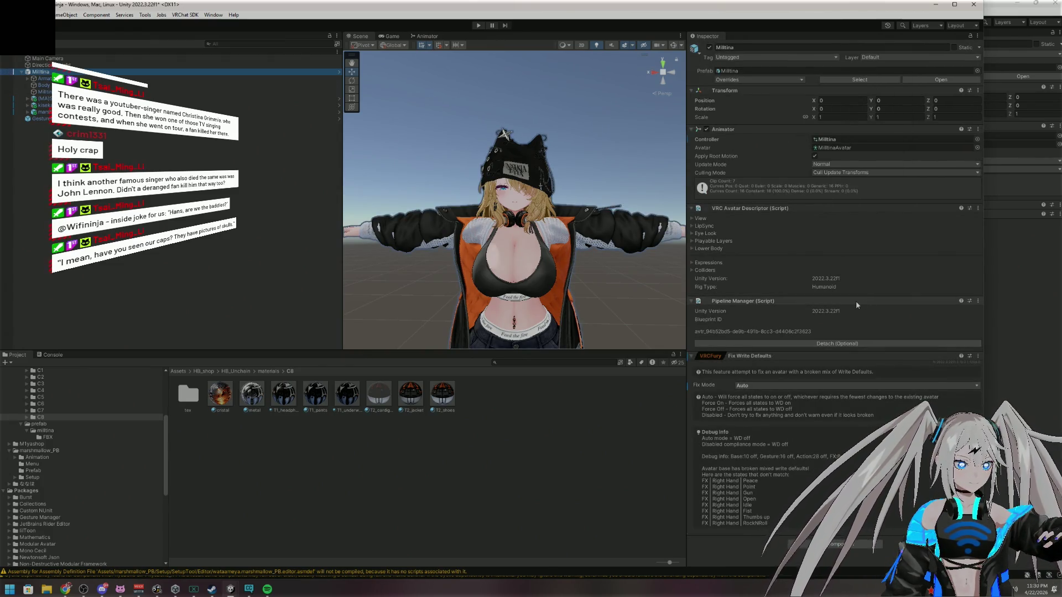
left_click(691, 249)
left_click(691, 248)
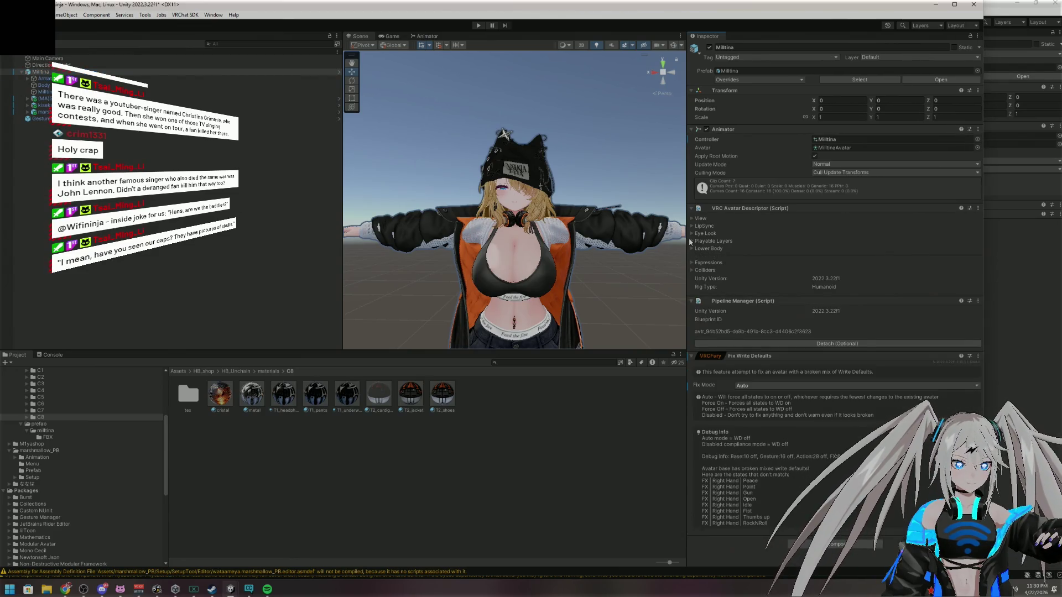
left_click(690, 241)
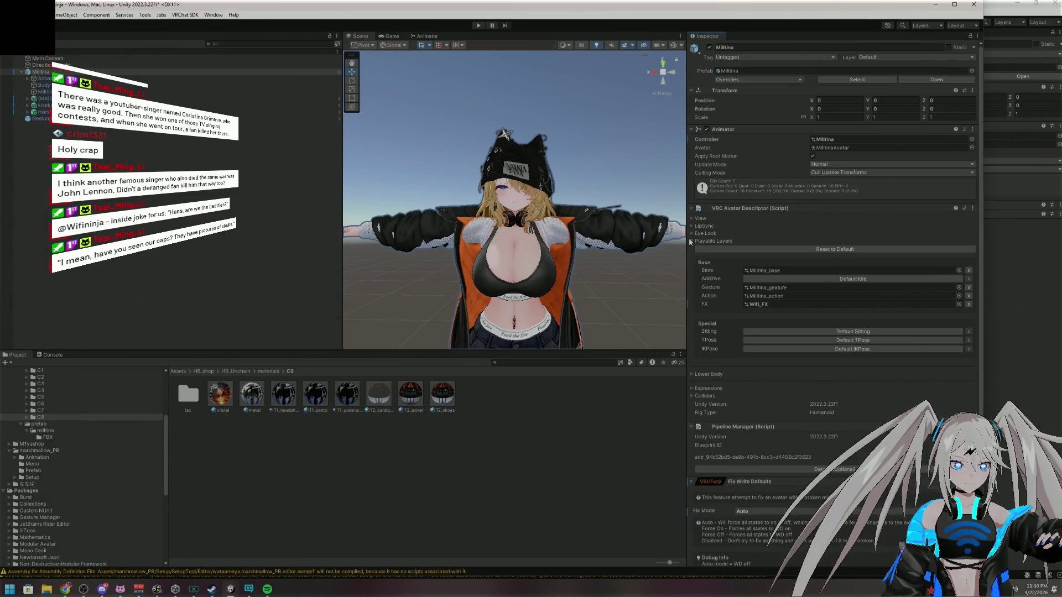
left_click(690, 241)
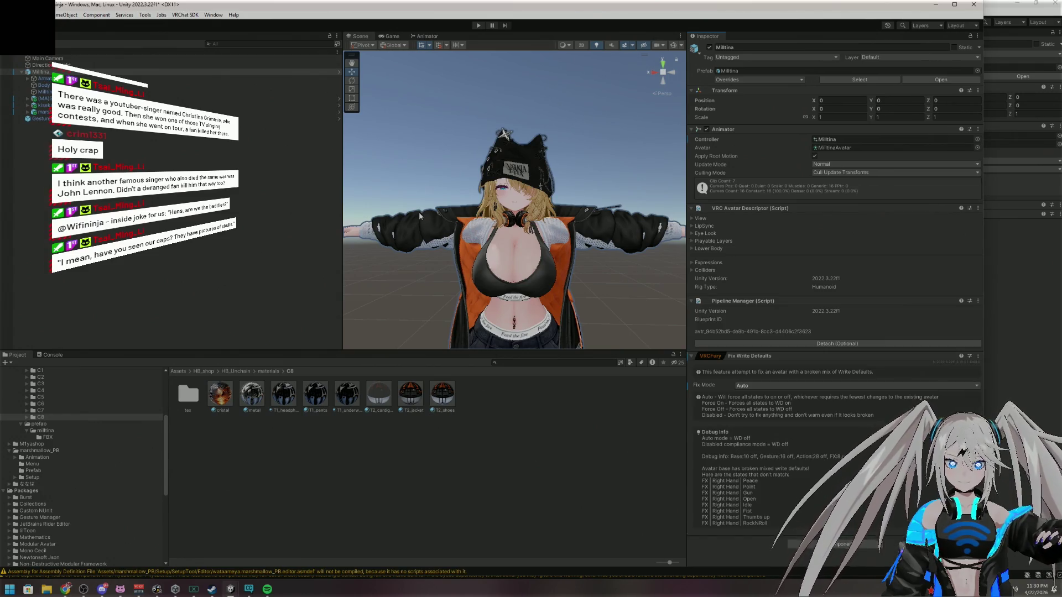
Check the Armature, Body and Milltina_body blend shapes and the (MA) object, then minimize the window
left_click(45, 78)
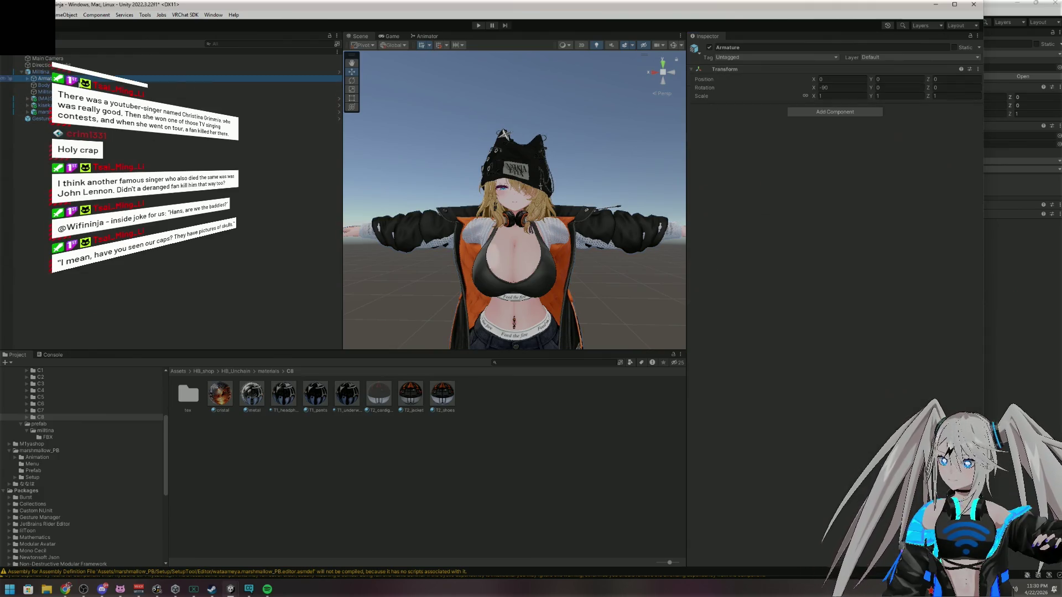
left_click(43, 85)
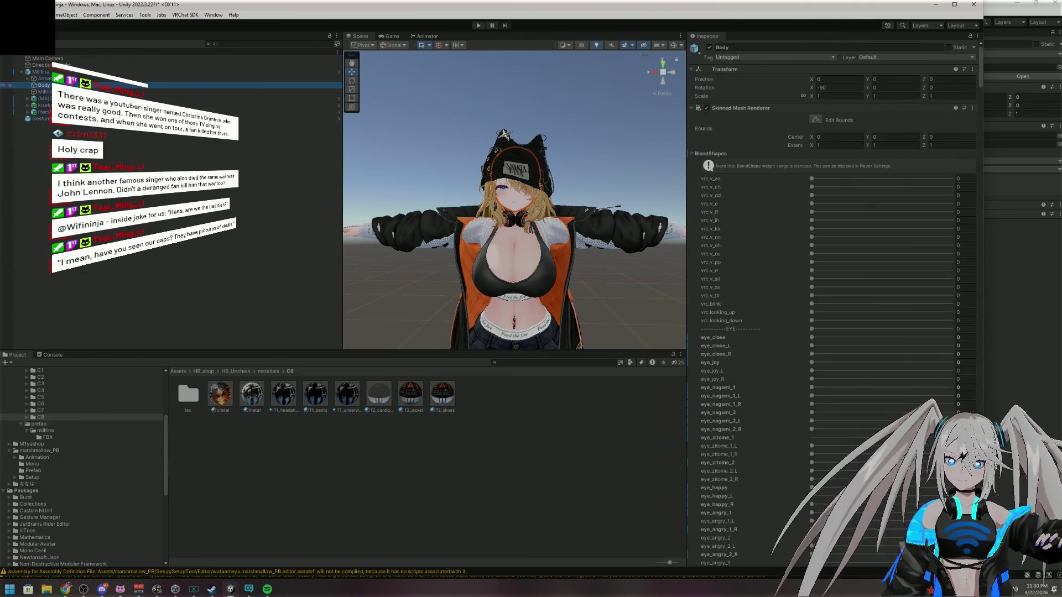
left_click(43, 91)
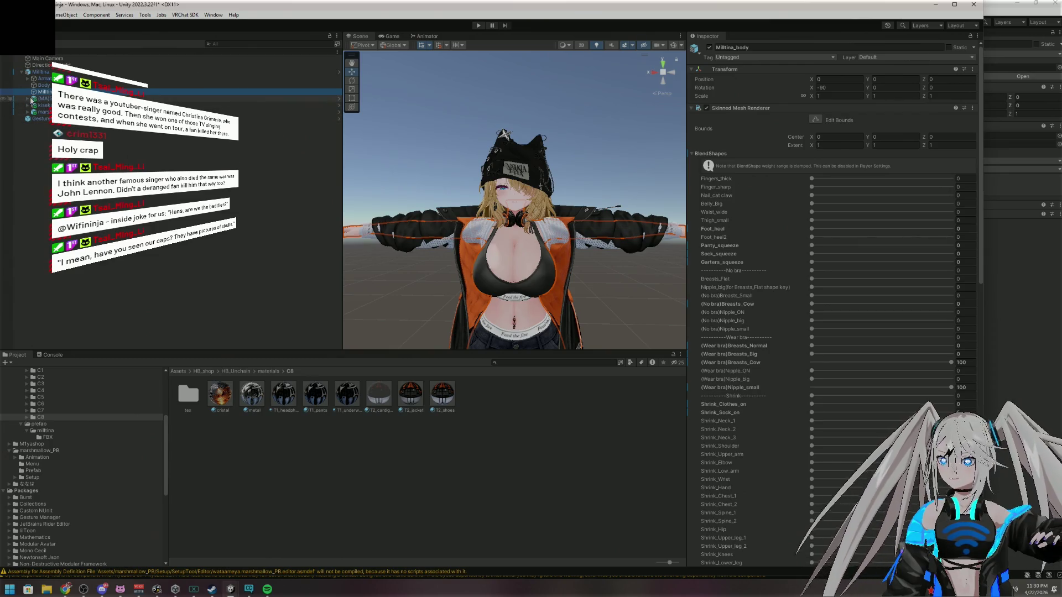
left_click(28, 99)
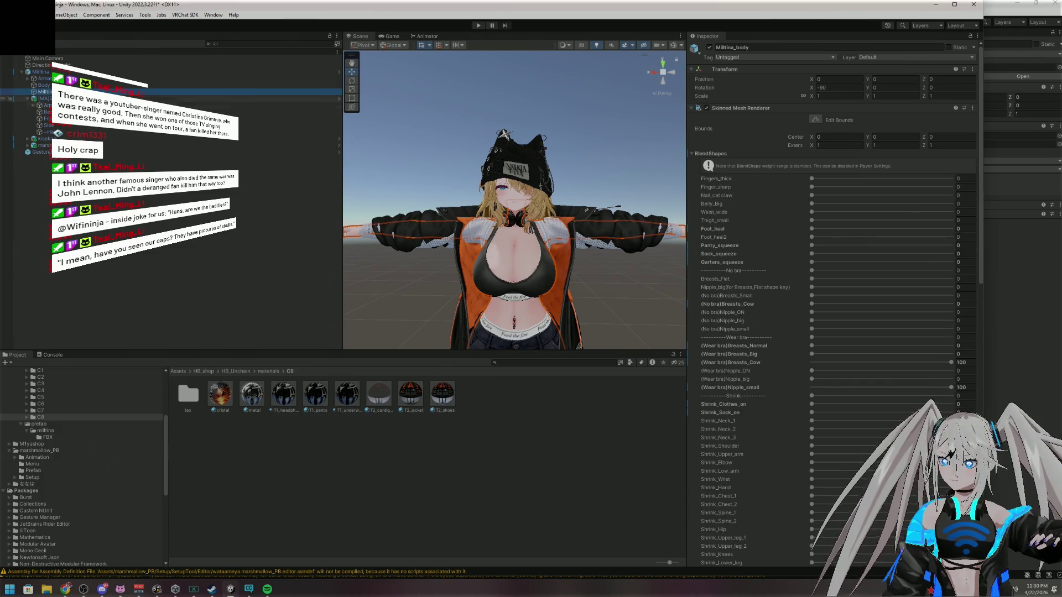
left_click(28, 99)
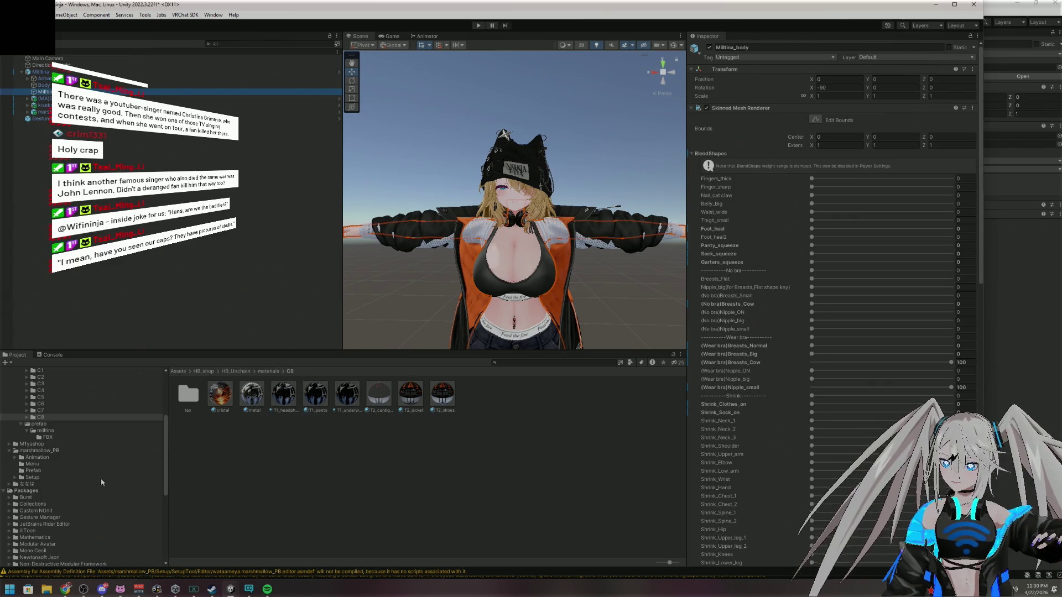
scroll(99, 480, "down", 5)
scroll(83, 480, "up", 7)
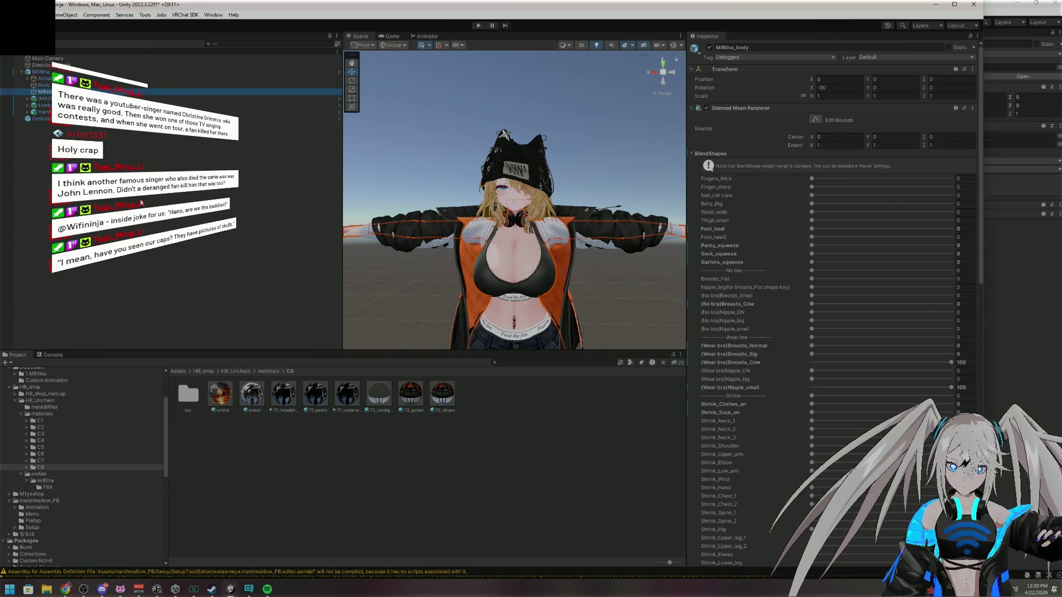
left_click(937, 5)
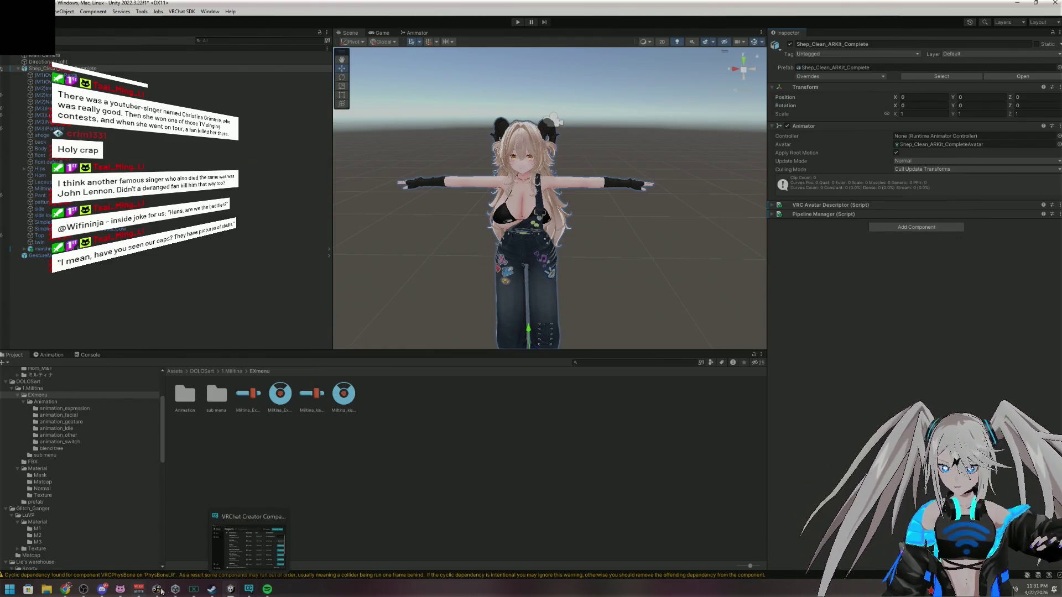
mouse_move(175, 592)
mouse_move(231, 589)
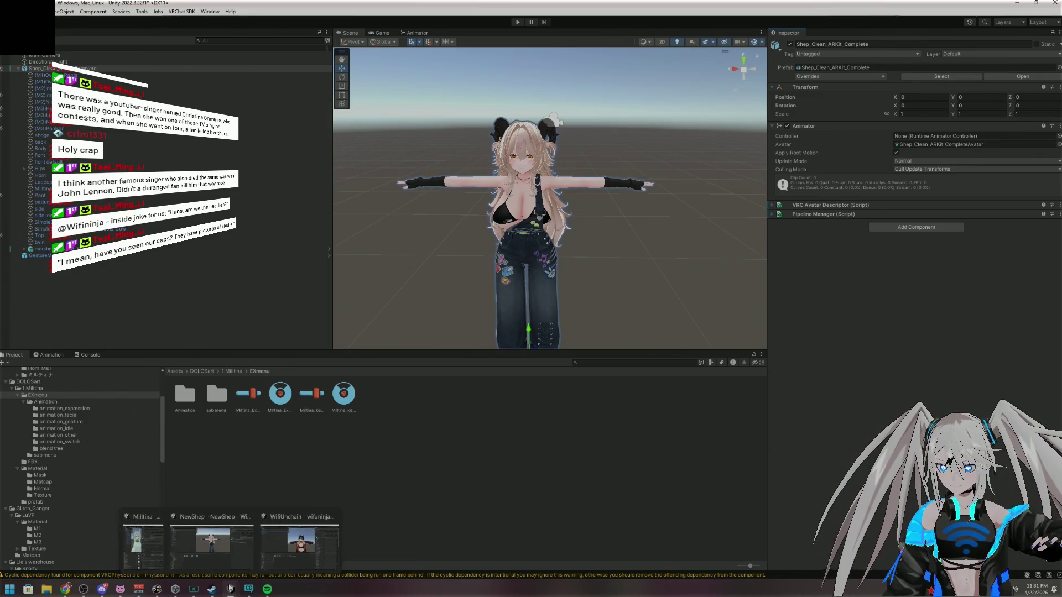
left_click(172, 544)
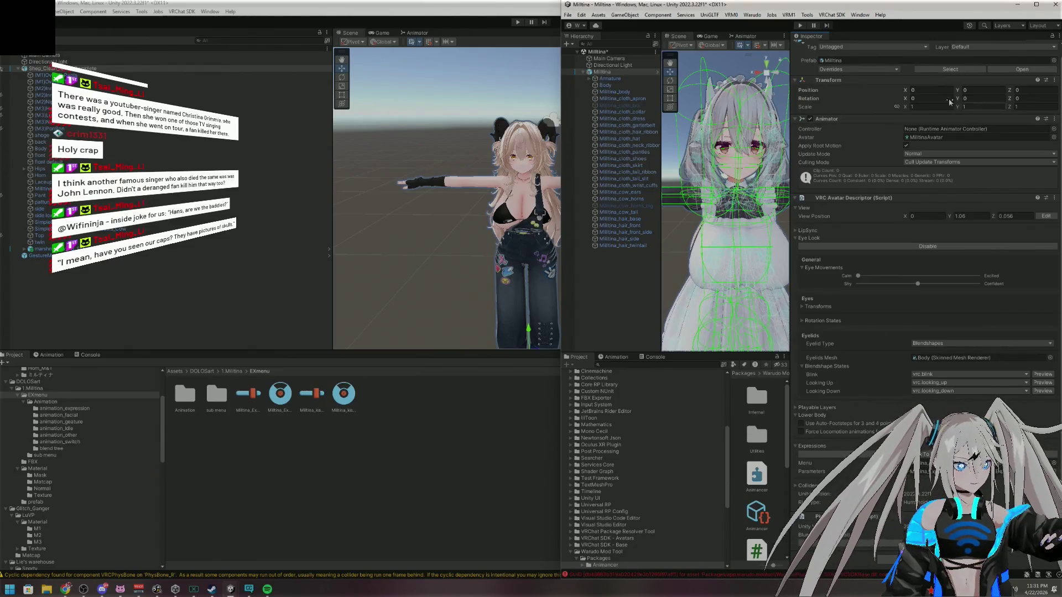
double_click(920, 12)
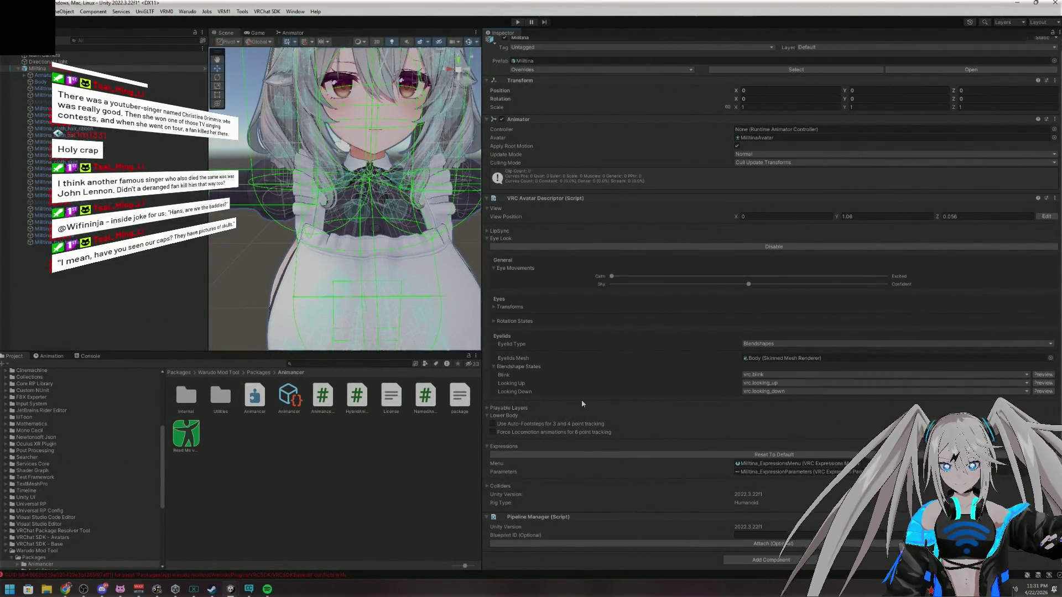
left_click(514, 22)
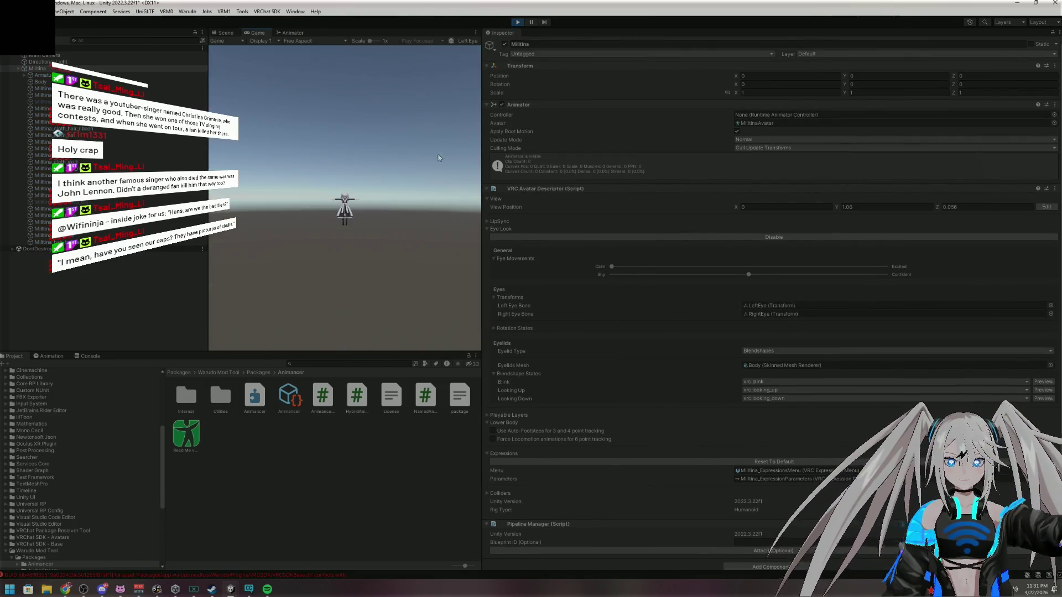
left_click(224, 34)
scroll(423, 178, "down", 5)
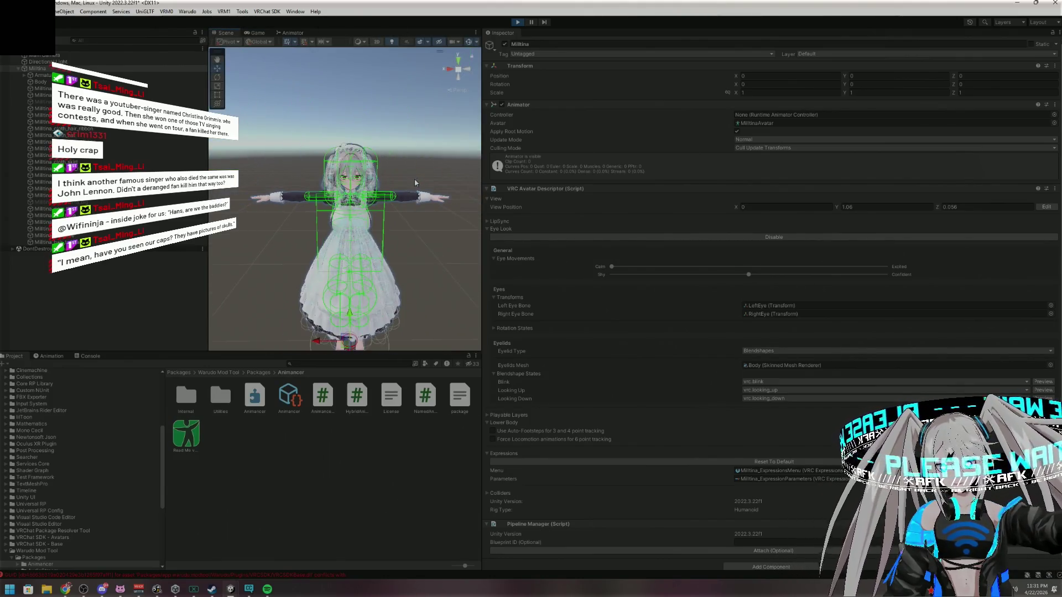
scroll(396, 246, "up", 5)
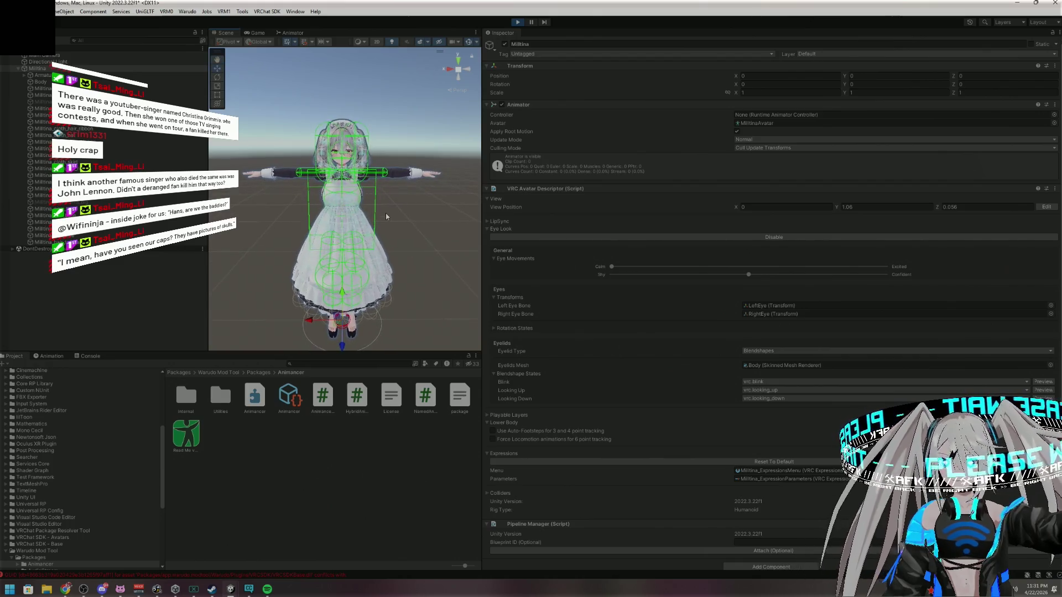
scroll(389, 197, "down", 2)
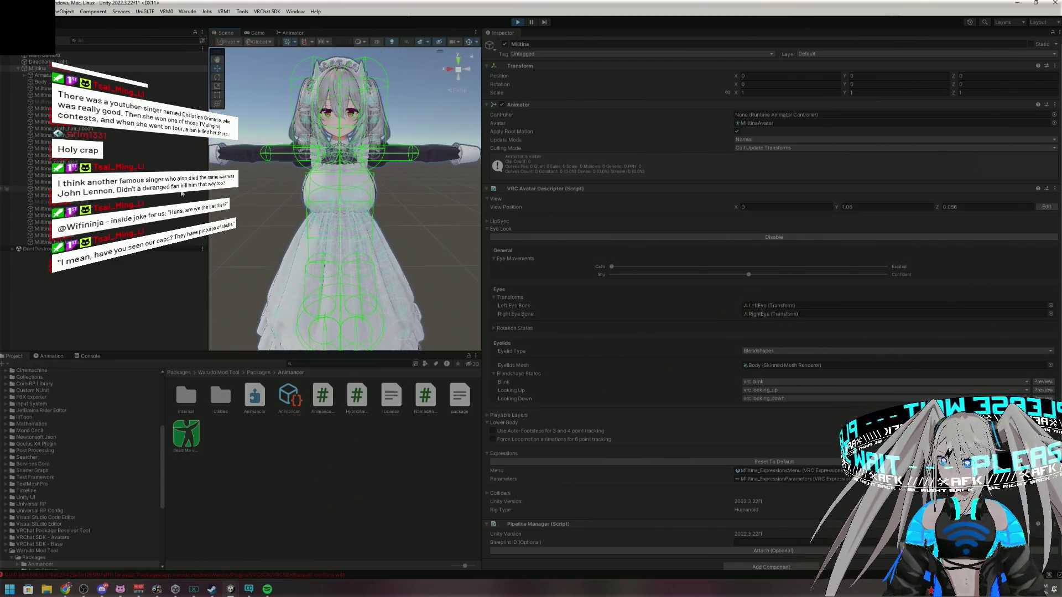
left_click(4, 96)
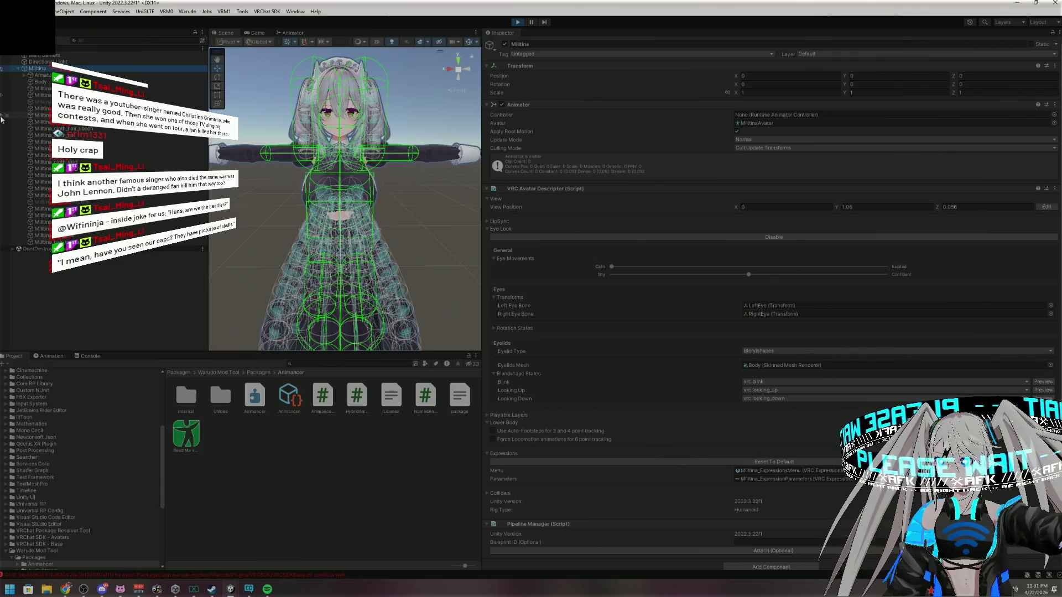
left_click(3, 115)
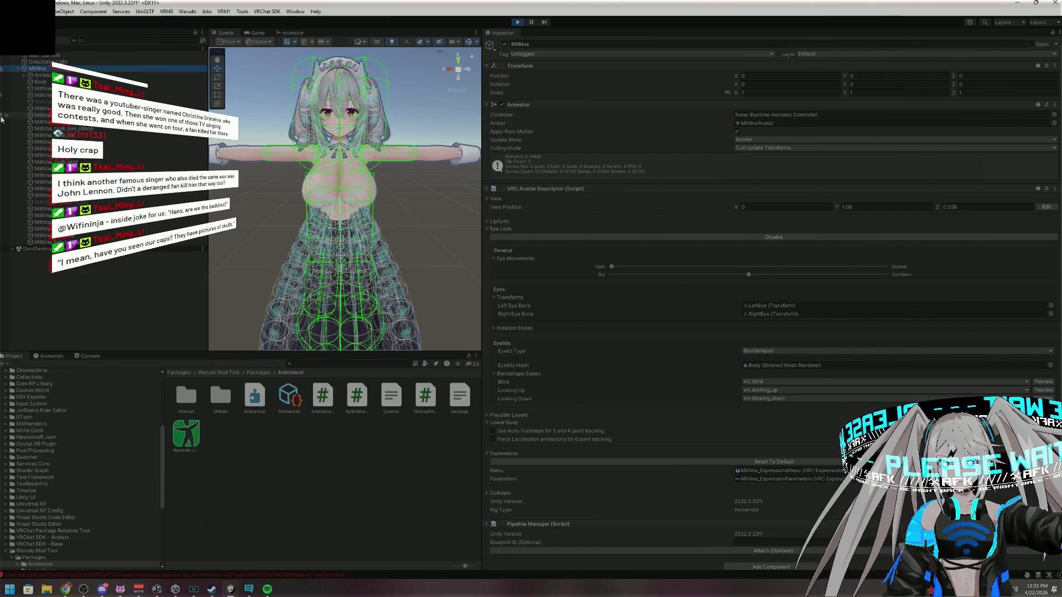
left_click(1, 116)
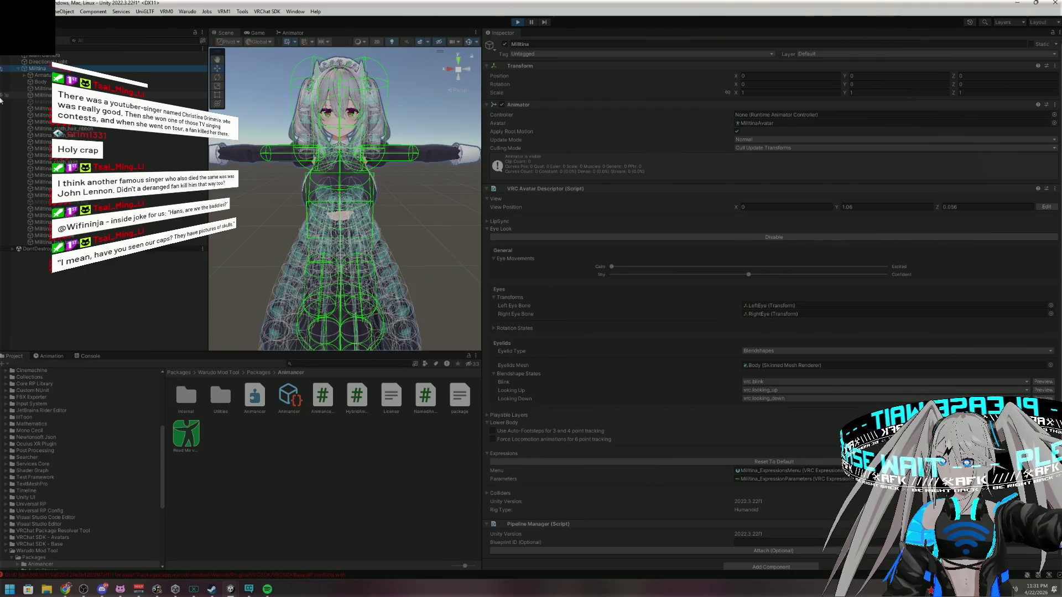
left_click(2, 95)
left_click(519, 23)
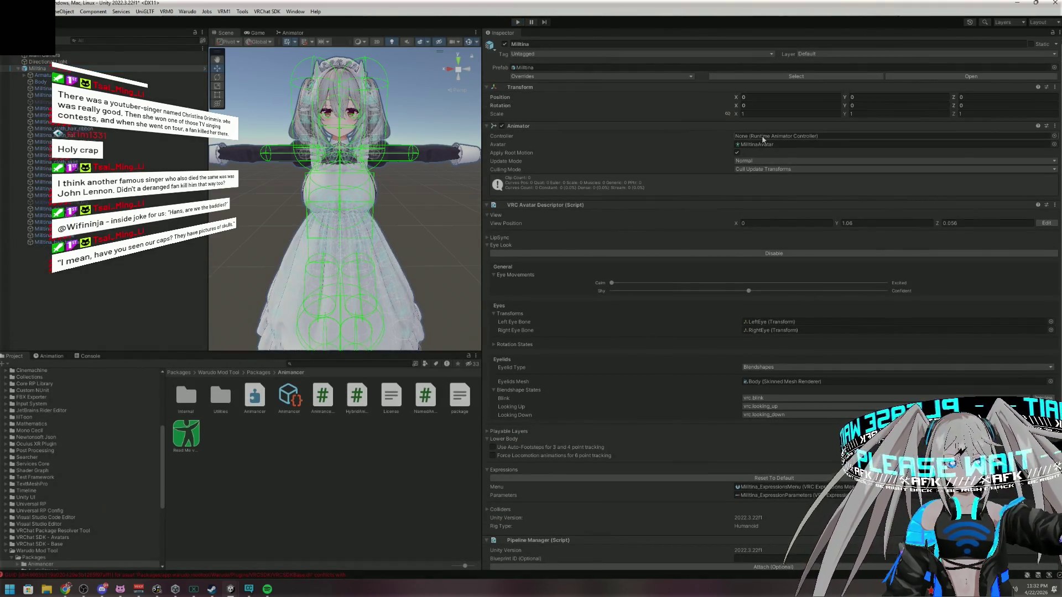
key("alt+Tab")
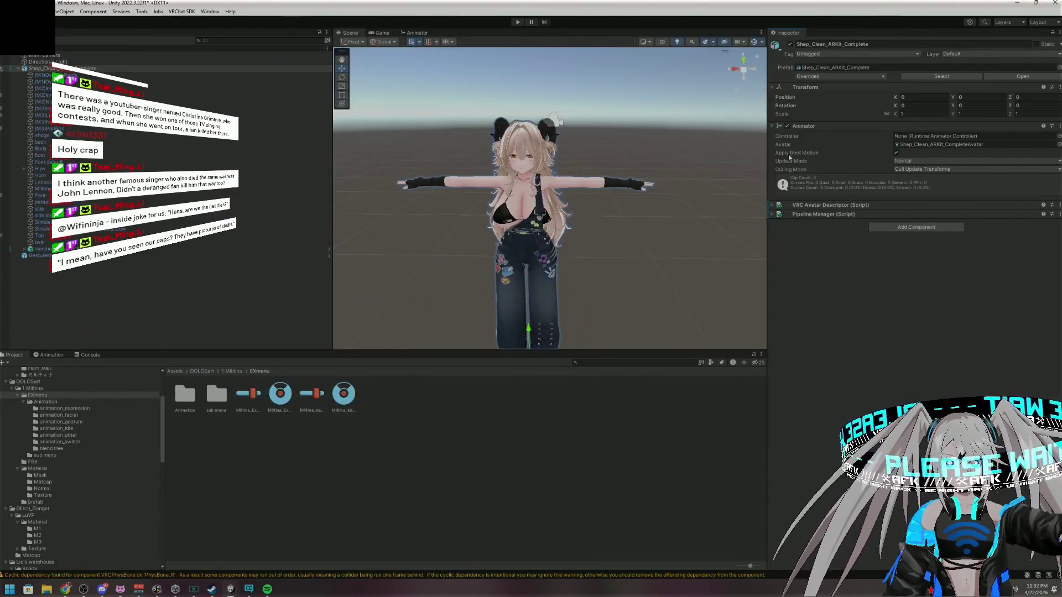
Enter play mode and look through Gesture Manager's Gestures, Tools and Debug tabs
left_click(515, 22)
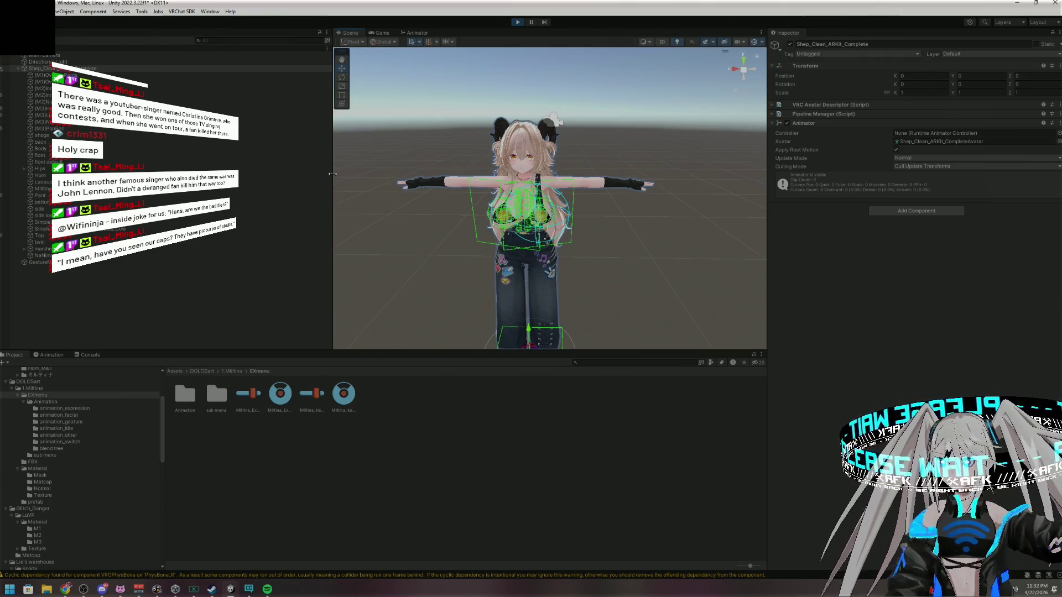
left_click(112, 263)
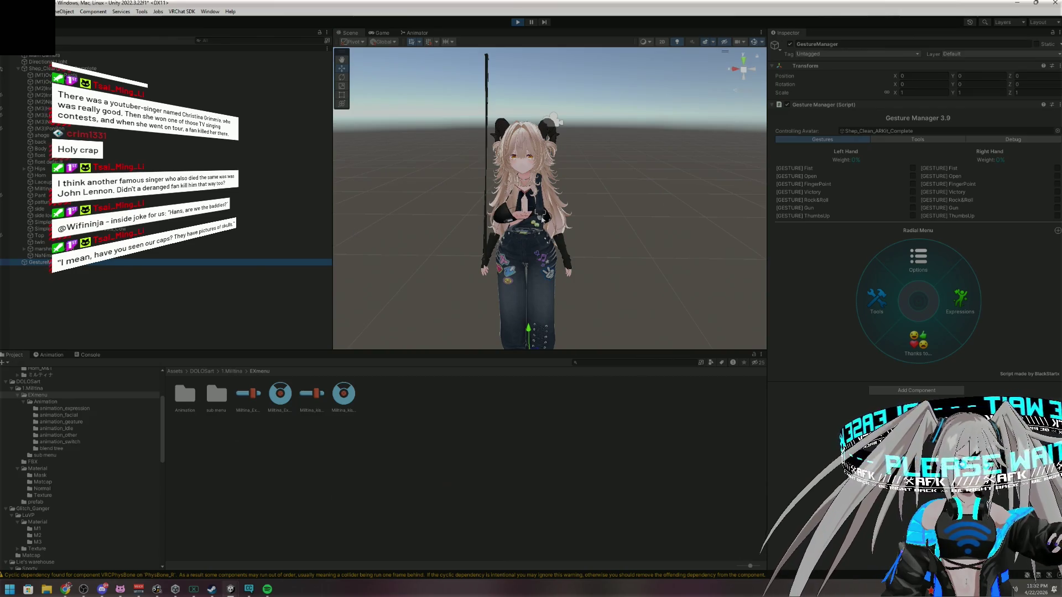
left_click(935, 143)
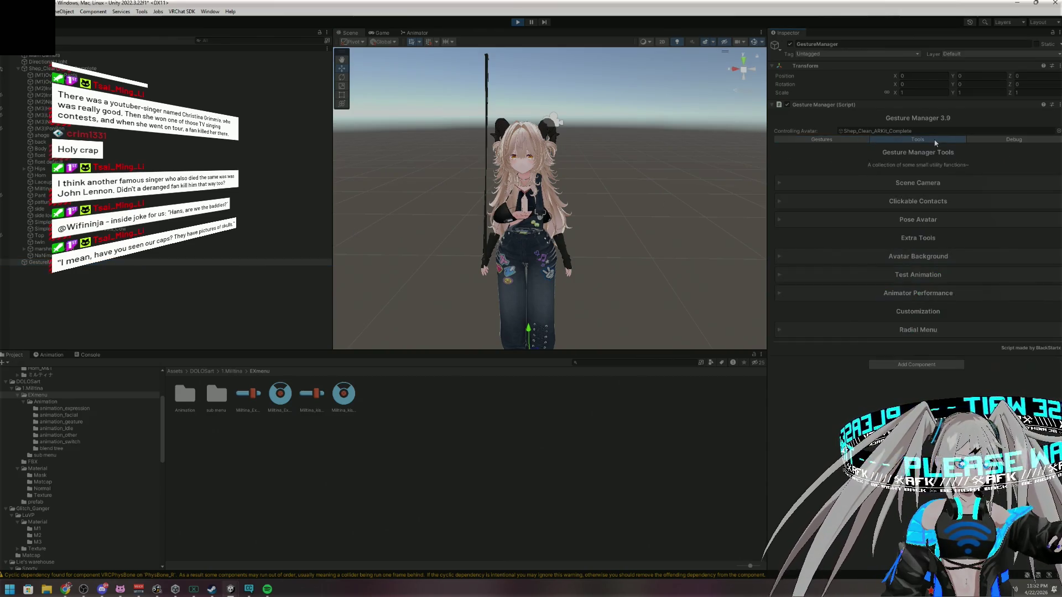
left_click(1004, 141)
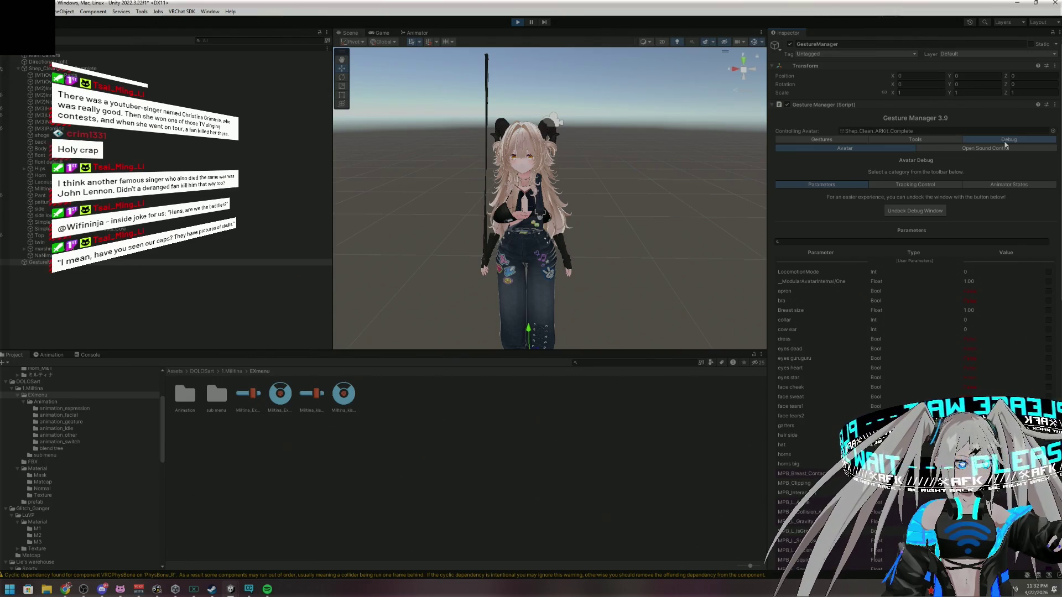
left_click(821, 139)
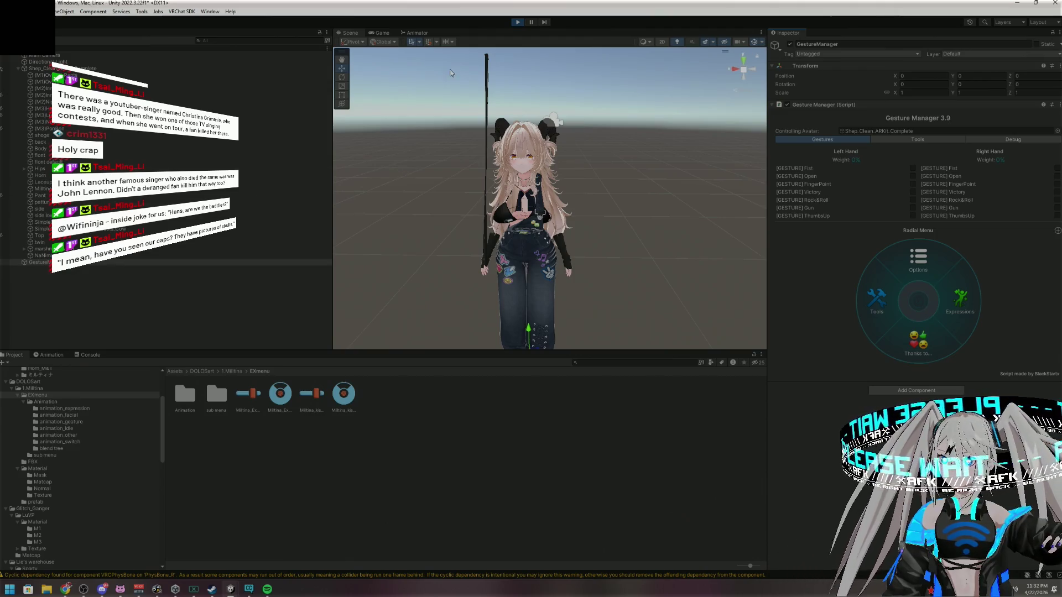
Stop play, select Shep_Clean_ARKit_Complete and start play mode again
left_click(517, 23)
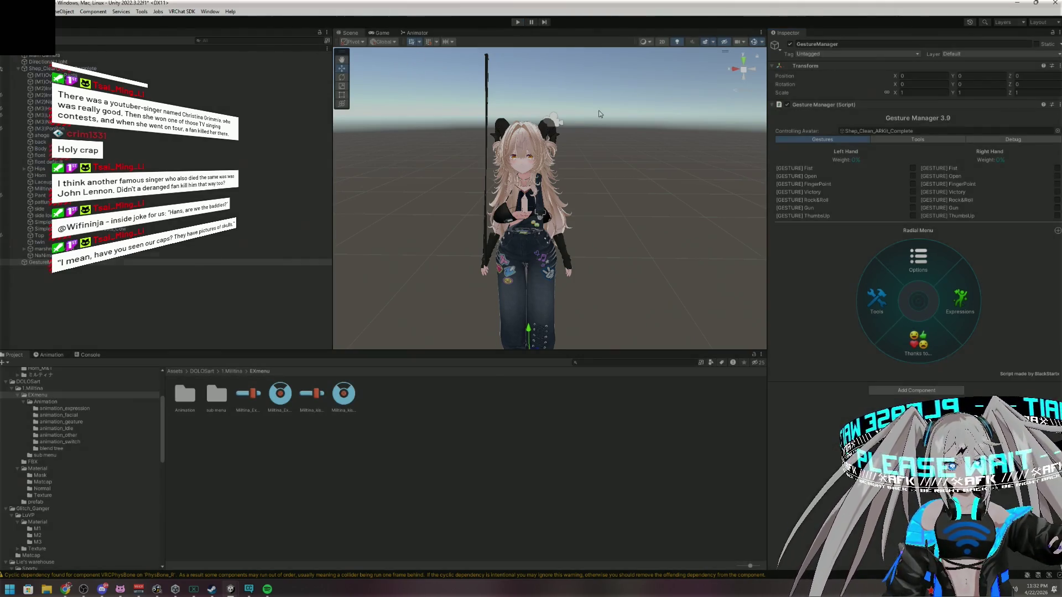
left_click(166, 70)
left_click(515, 25)
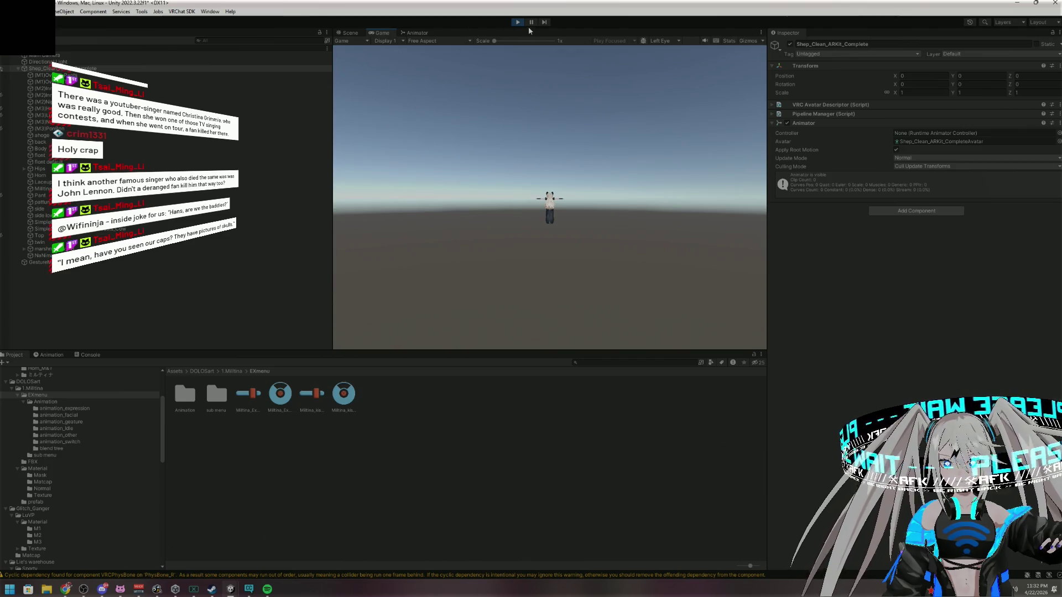
View the running avatar closer in Scene view and reselect Shep_Clean_ARKit_Complete
left_click(353, 32)
mouse_move(583, 242)
left_mouse_down()
mouse_move(650, 260)
mouse_move(756, 266)
mouse_move(647, 269)
mouse_move(576, 235)
mouse_move(614, 251)
mouse_move(509, 332)
mouse_move(372, 316)
mouse_move(379, 304)
mouse_move(535, 285)
mouse_move(534, 261)
mouse_move(659, 306)
left_mouse_up()
left_click_drag(523, 280, 485, 282)
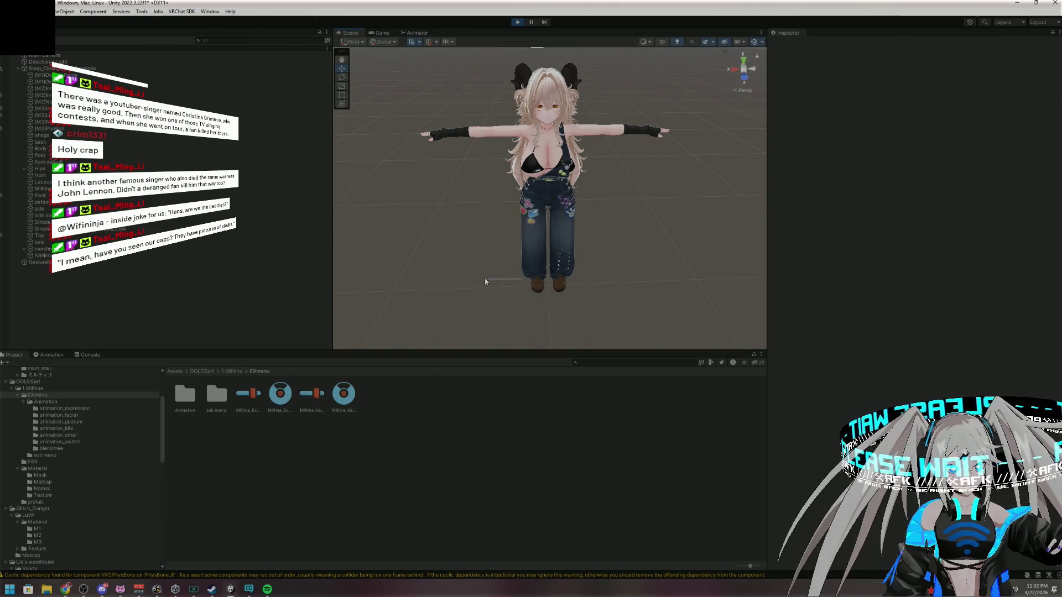
left_click(107, 68)
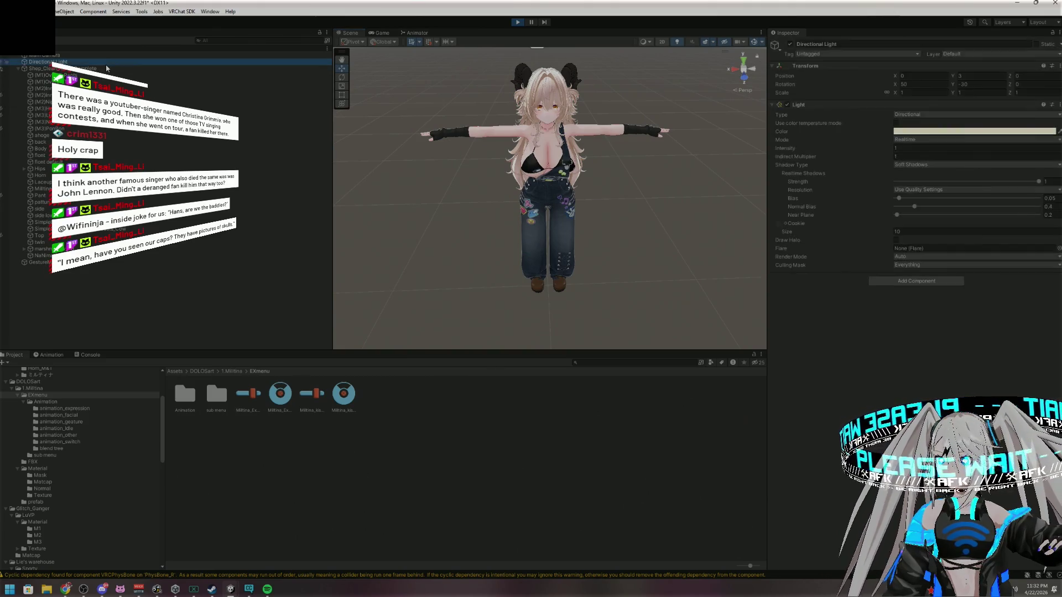
Nudge the avatar sideways and toward the camera to jiggle the physics, then stop play
left_click_drag(517, 278, 513, 275)
left_click_drag(510, 276, 507, 276)
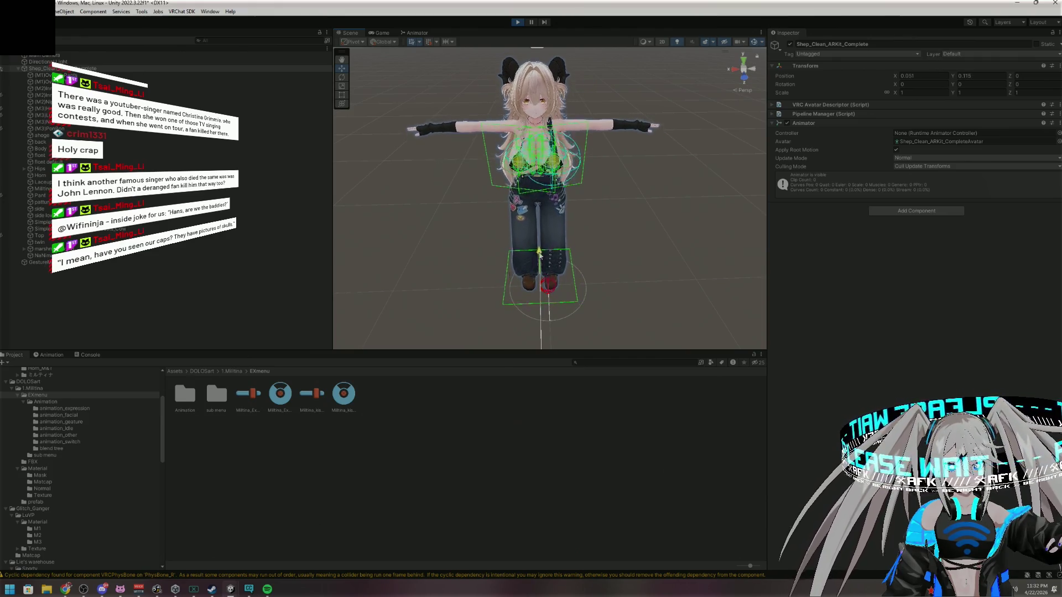
mouse_move(542, 253)
left_mouse_down()
mouse_move(541, 315)
mouse_move(530, 283)
left_mouse_up()
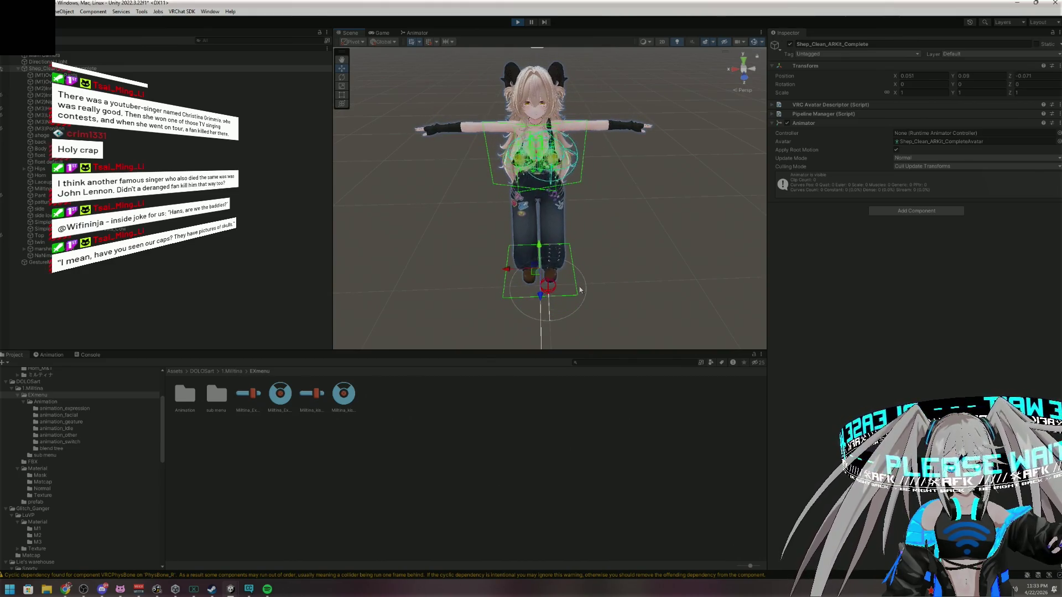
left_click(516, 24)
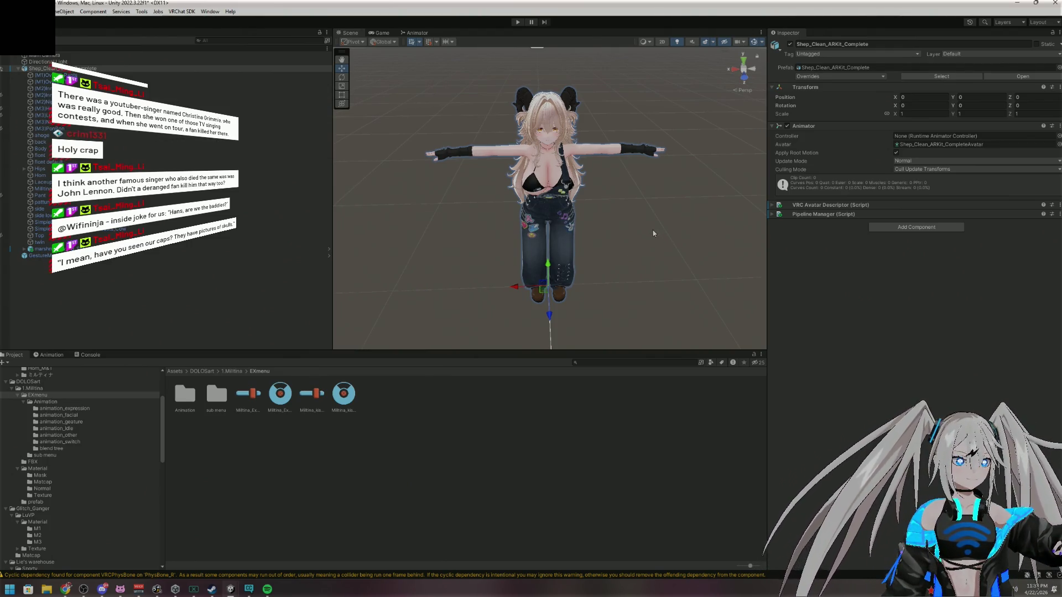
Zoom closer to the Shep avatar and expand its Pipeline Manager and VRC Avatar Descriptor settings
scroll(652, 240, "up", 3)
mouse_move(652, 241)
left_mouse_down()
mouse_move(612, 225)
mouse_move(439, 228)
mouse_move(484, 268)
mouse_move(725, 244)
mouse_move(695, 233)
mouse_move(599, 238)
left_mouse_up()
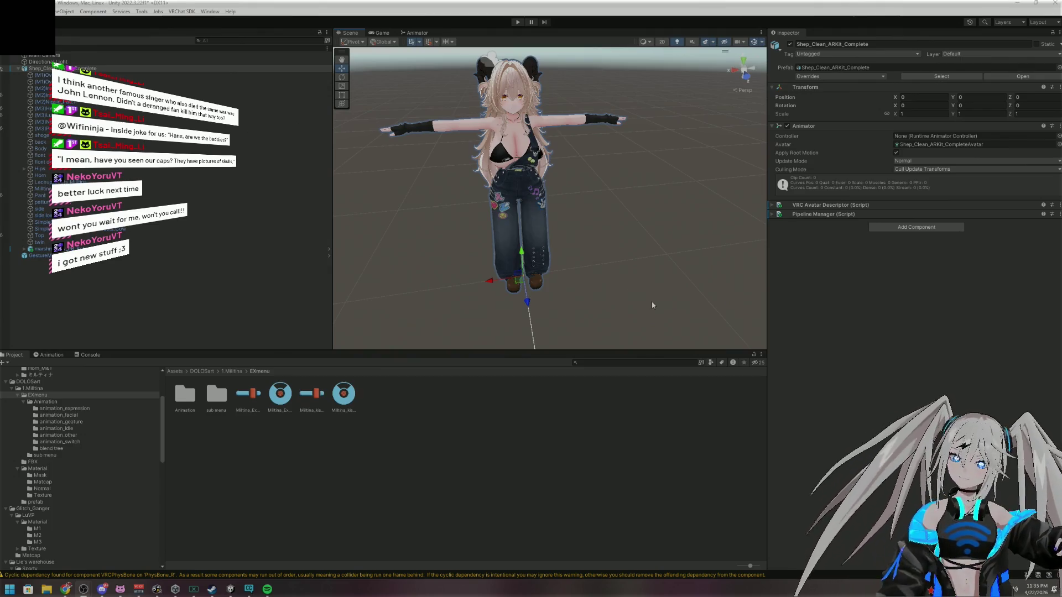
mouse_move(652, 305)
left_mouse_down()
mouse_move(634, 212)
mouse_move(630, 221)
left_mouse_up()
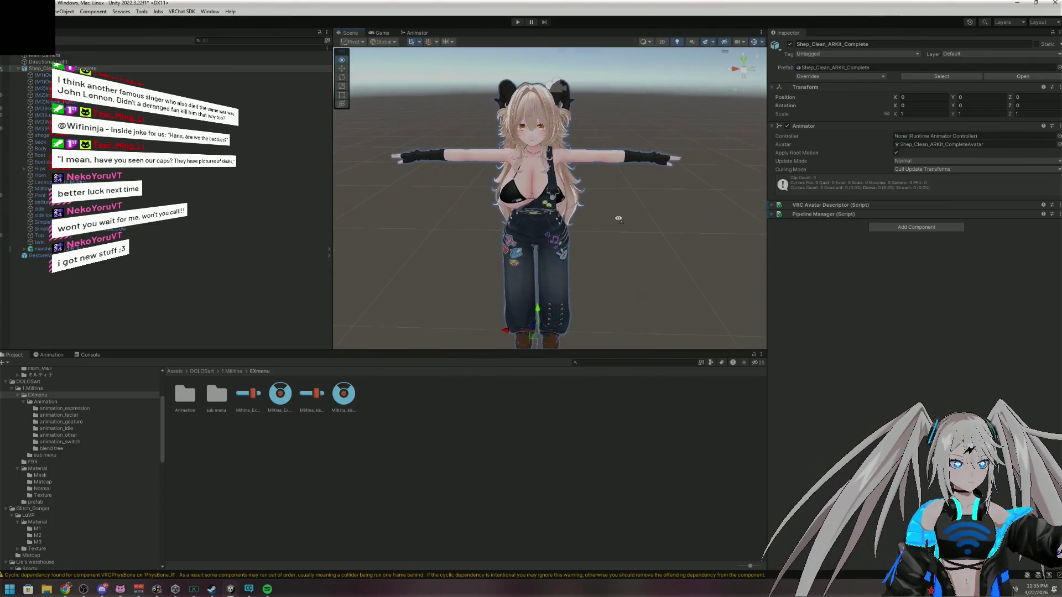
left_click(772, 214)
left_click(773, 205)
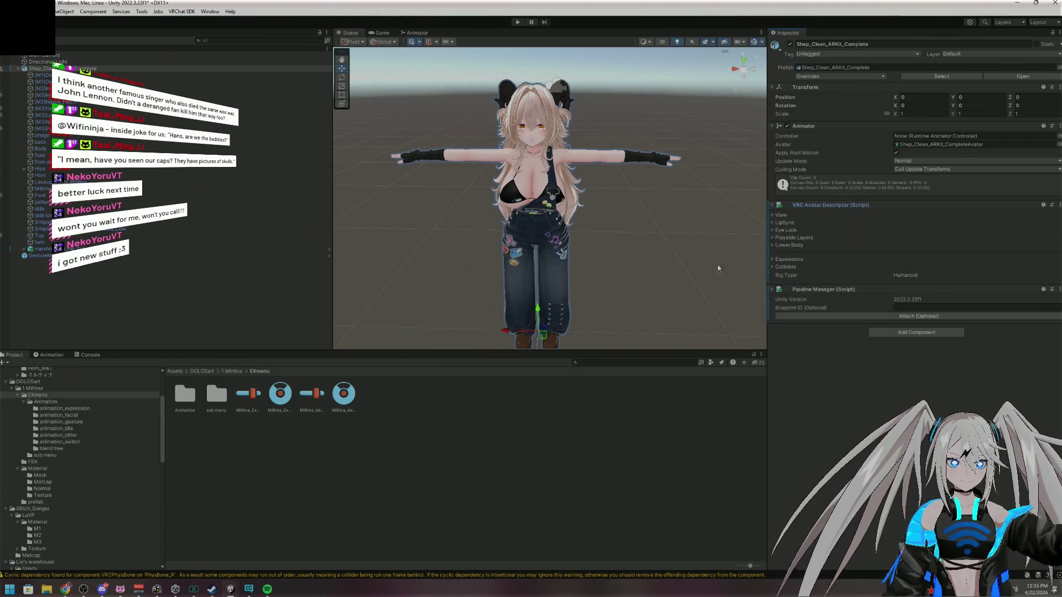